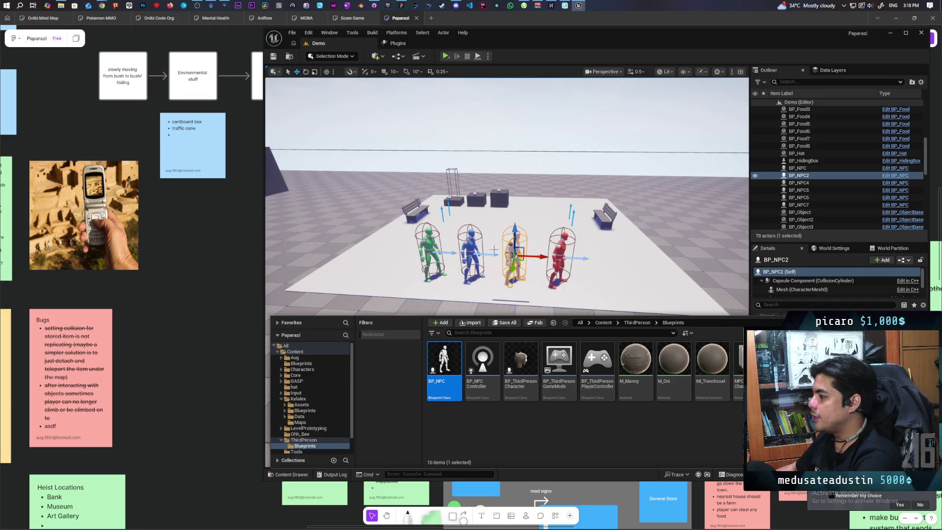
- Select the green BP_NPC6 character in the Demo level and orbit the view around the platform
click(430, 250)
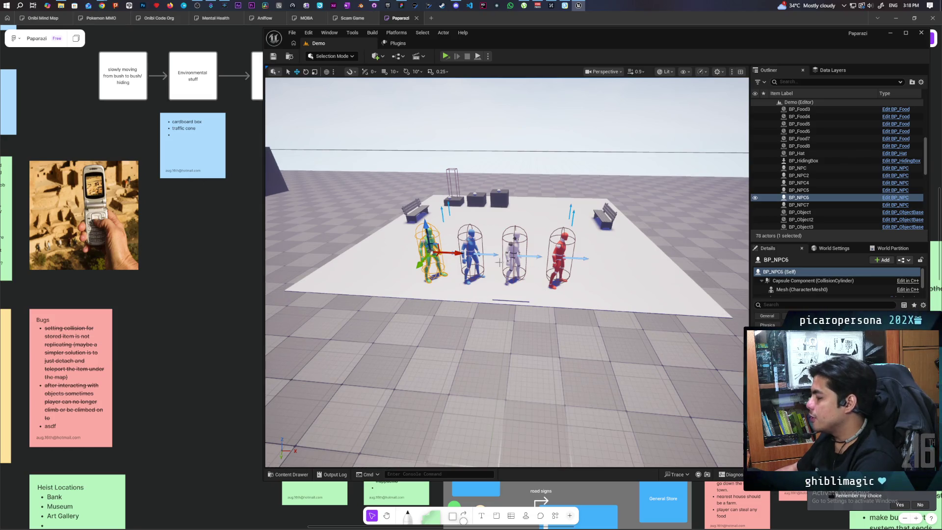
mouse_move(456, 261)
mouse_down()
mouse_move(688, 185)
mouse_move(642, 212)
mouse_up()
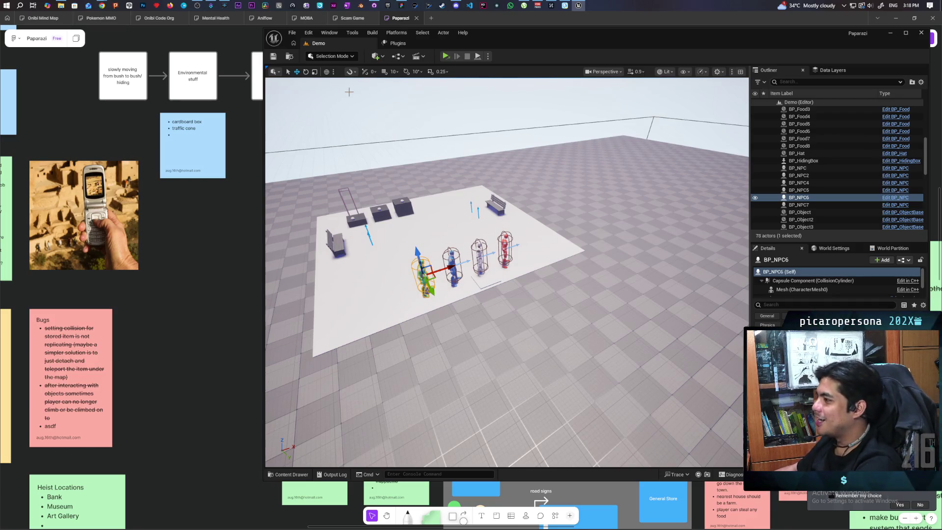
click(378, 57)
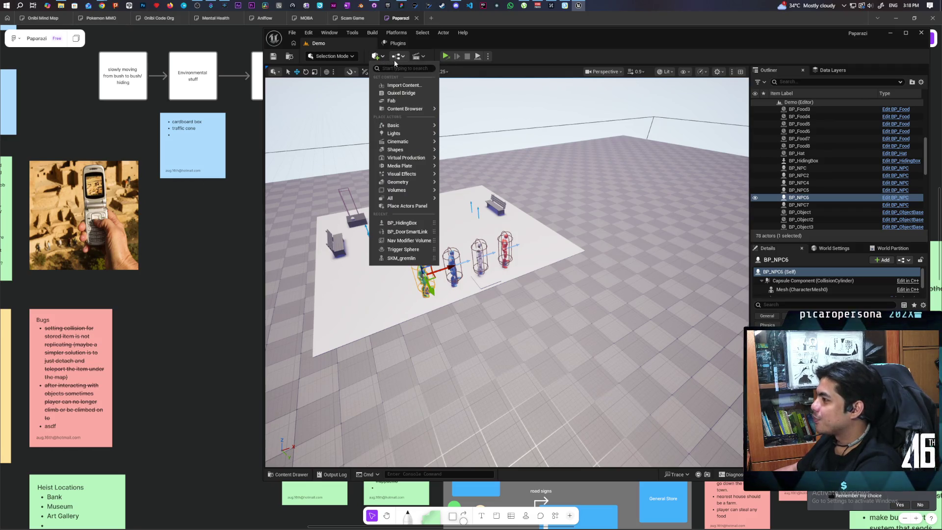
- Open the level's game mode blueprint, BP_OniGamemode, for editing
click(397, 57)
click(399, 57)
mouse_move(483, 126)
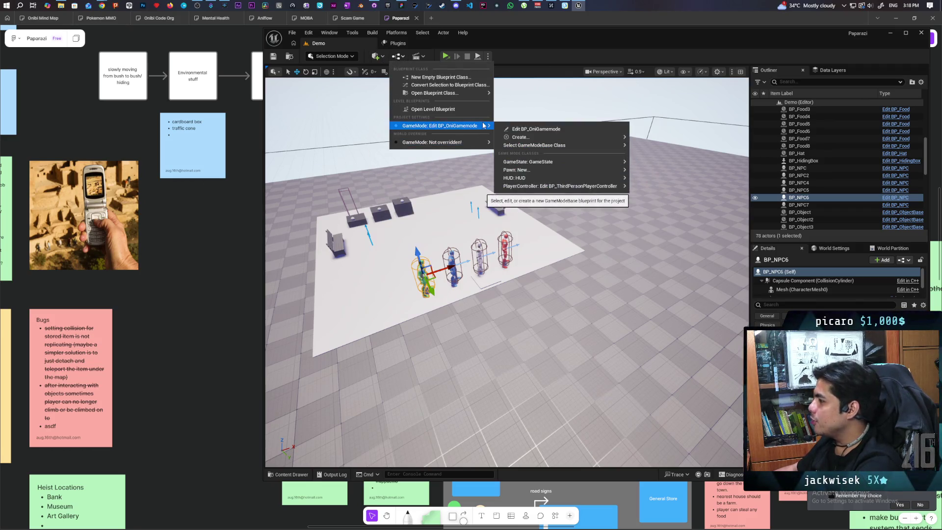
click(587, 129)
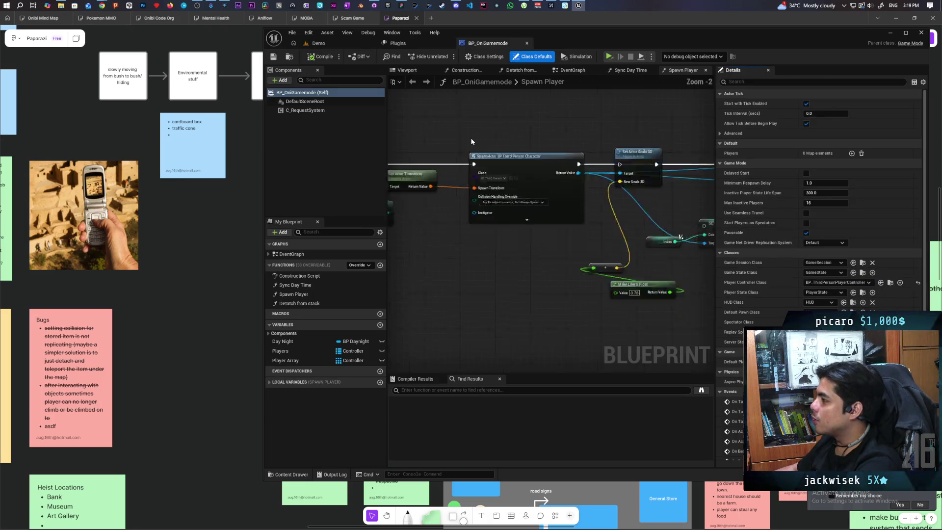
- Center the EventGraph's post-login and logout chains, then bring up the Content Drawer
click(573, 72)
scroll(481, 172, down, 6)
scroll(484, 225, up, 3)
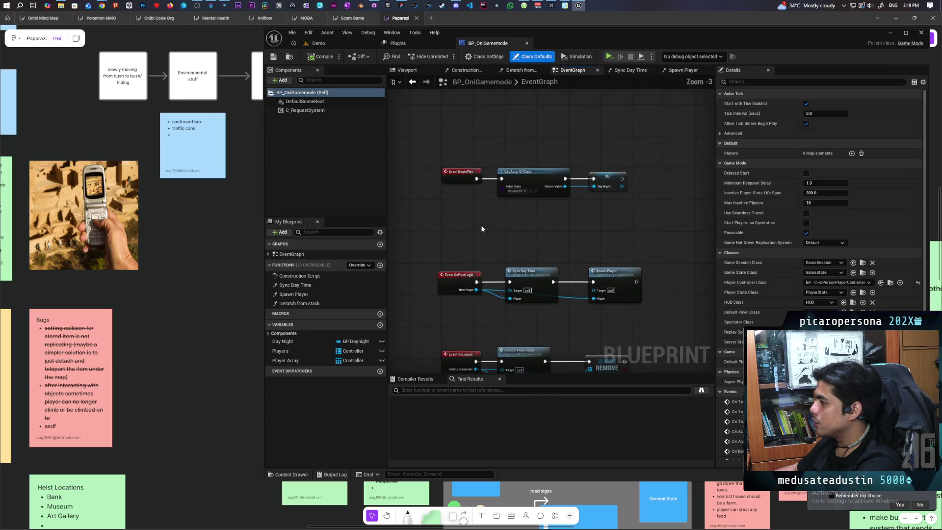
drag(481, 230, 464, 154)
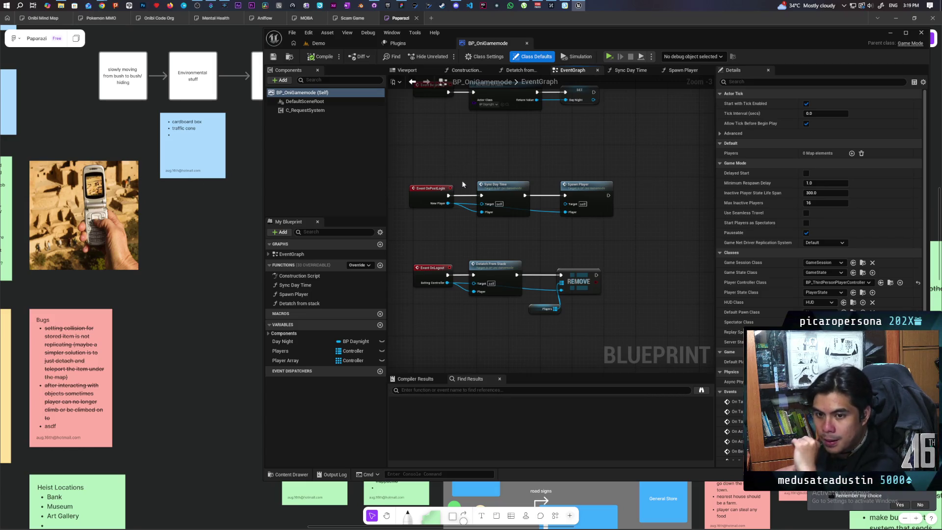
scroll(478, 260, down, 5)
scroll(479, 257, up, 7)
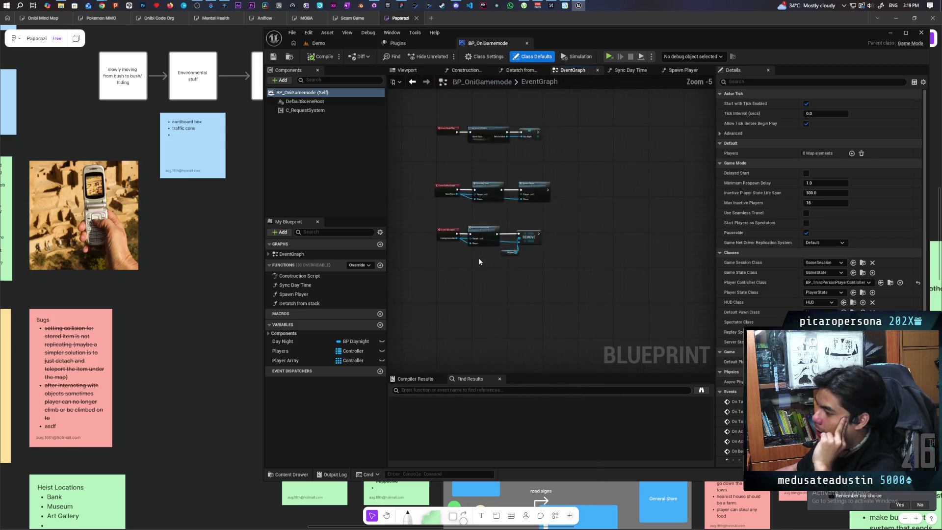
scroll(478, 258, down, 3)
scroll(478, 257, up, 2)
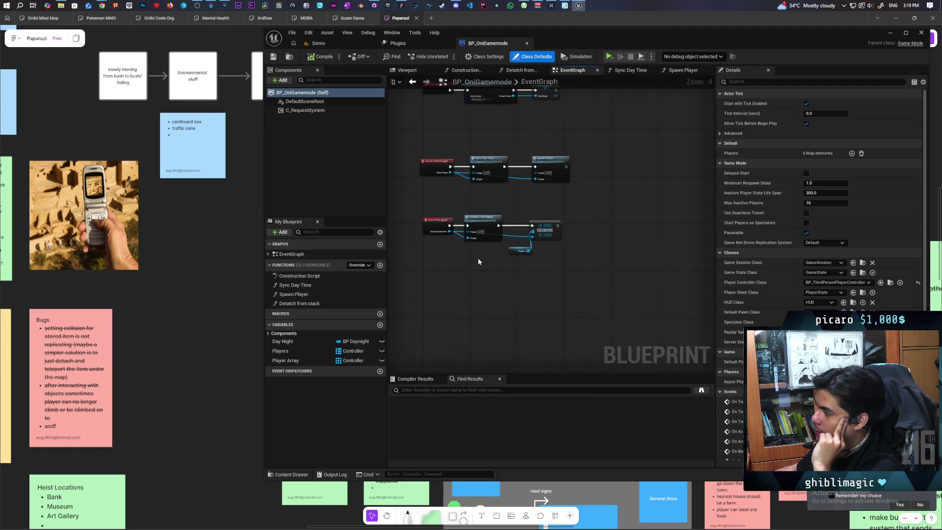
scroll(478, 259, down, 1)
mouse_move(478, 264)
mouse_down()
mouse_move(452, 248)
mouse_move(454, 237)
mouse_move(442, 242)
mouse_move(448, 234)
mouse_up()
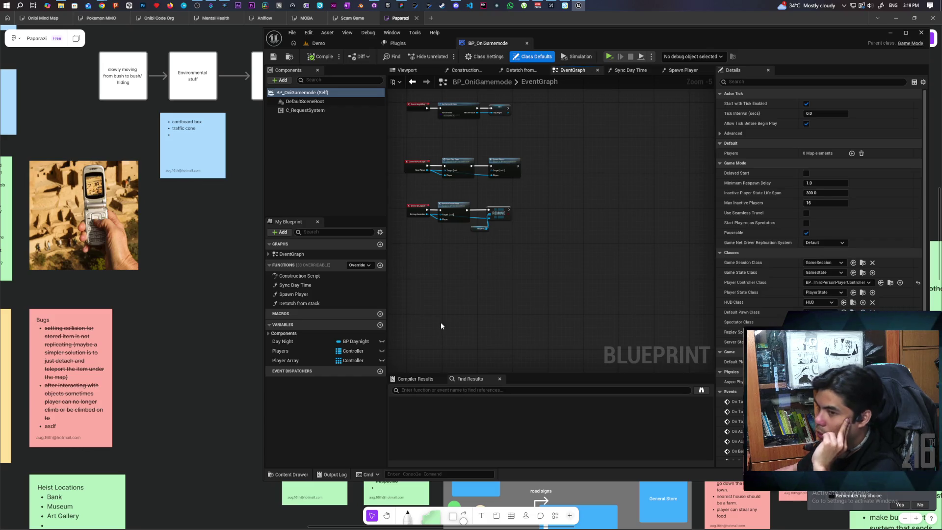
click(290, 474)
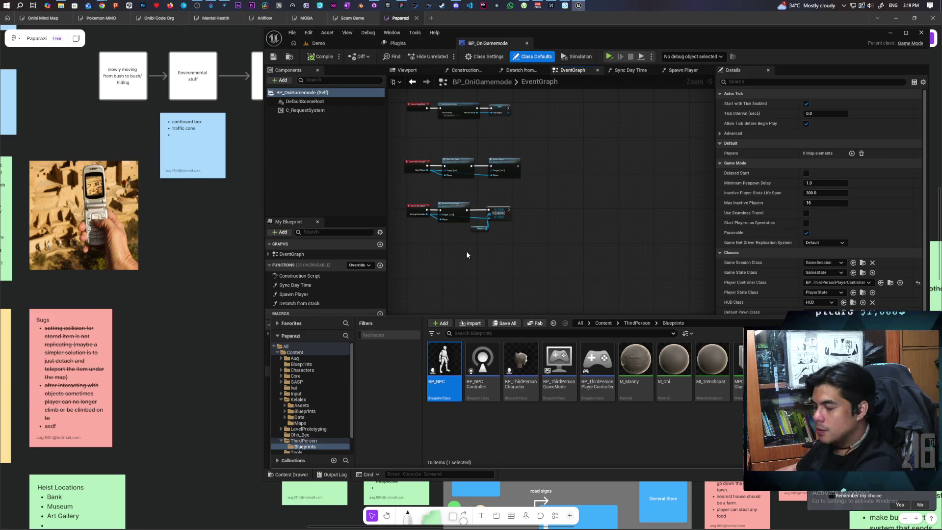
- Create a child blueprint class of BP_NPC named BP_NPC_Priest
right_click(443, 366)
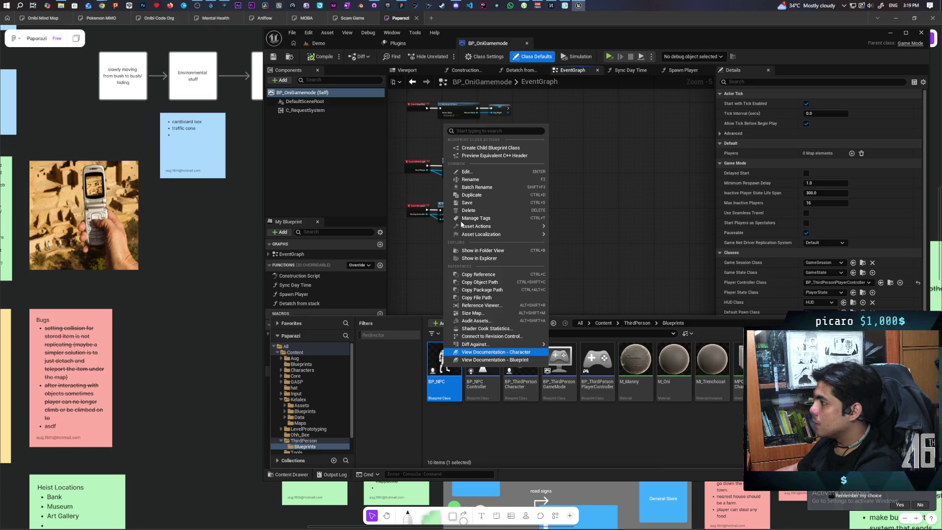
click(511, 148)
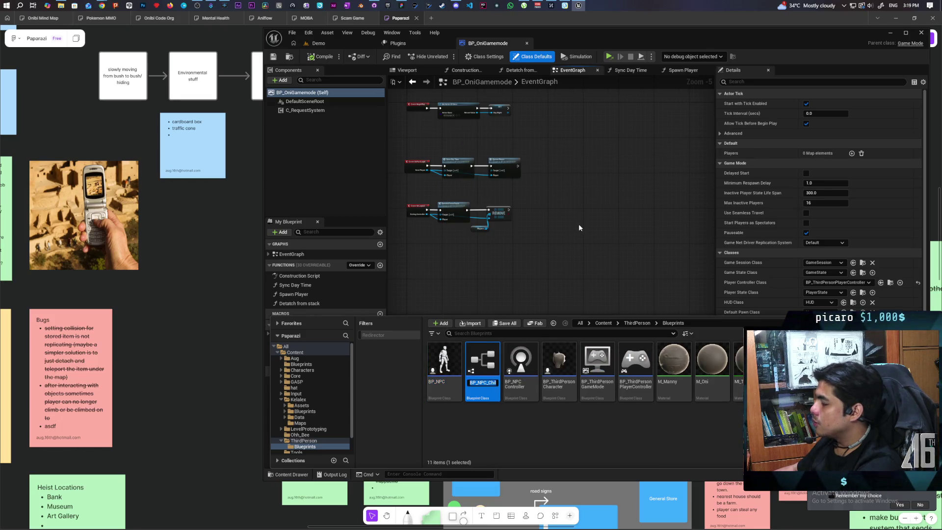
key(Right)
key(BackSpace)
key(BackSpace)
key(BackSpace)
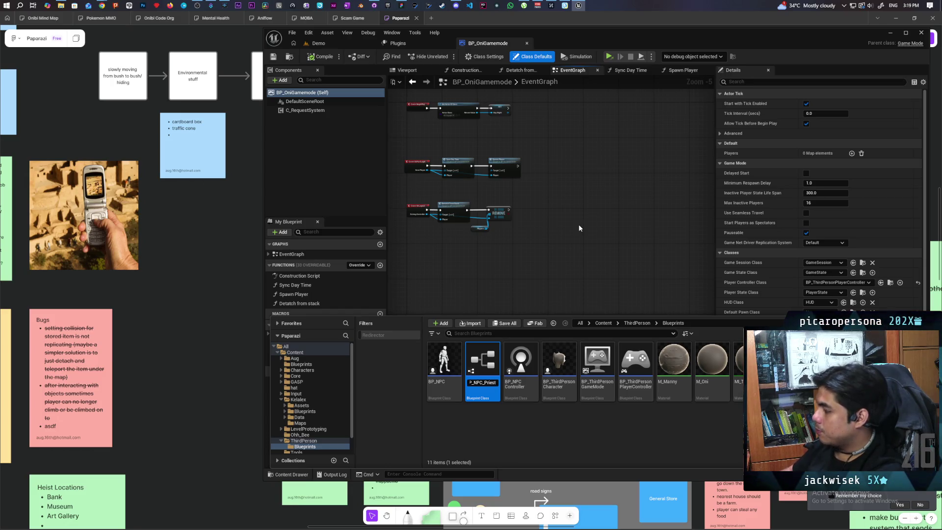
key(Return)
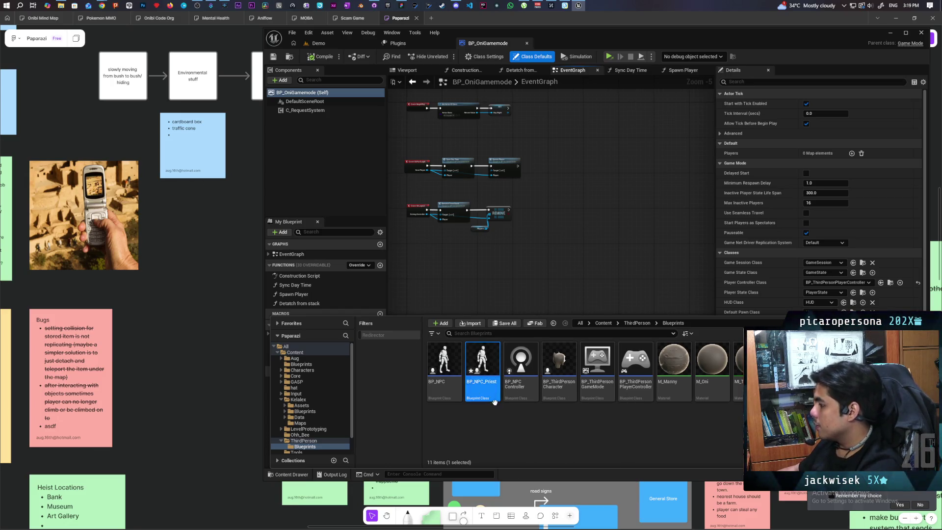
- Open BP_NPC_Priest, select its Mesh component, and dock the editor beside BP_OniGamemode
double_click(487, 365)
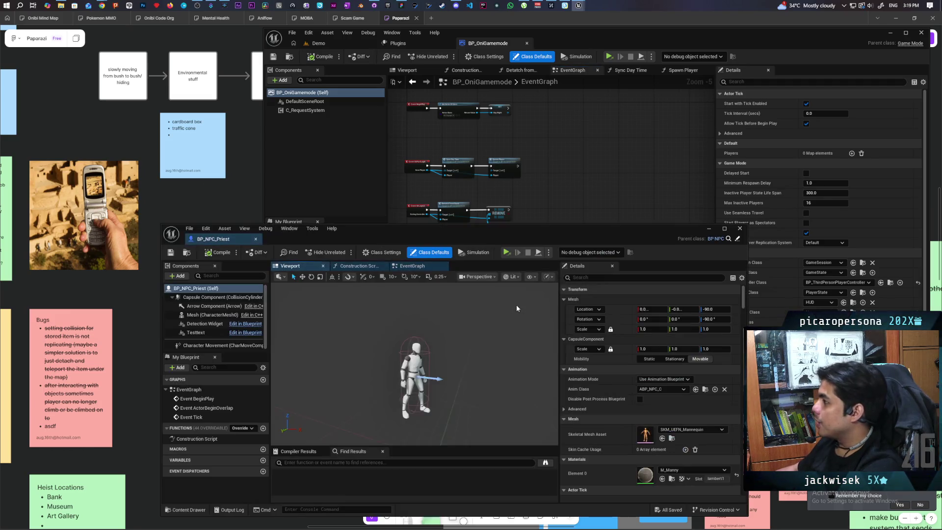
mouse_move(485, 228)
mouse_down()
mouse_move(552, 93)
mouse_move(578, 108)
mouse_up()
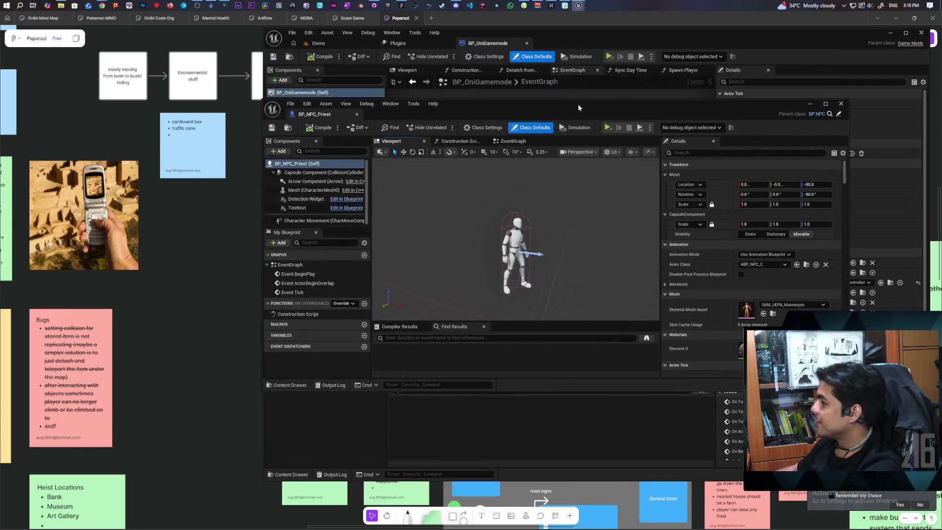
click(305, 130)
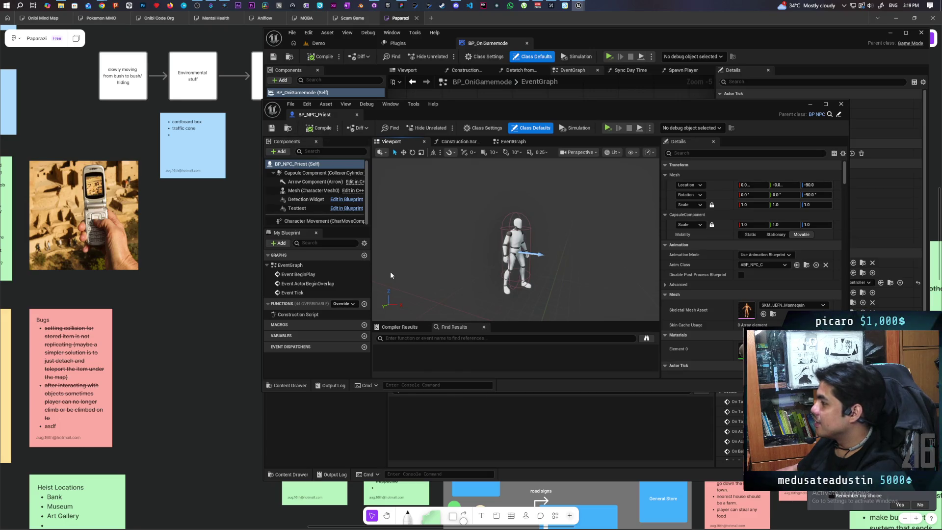
click(307, 190)
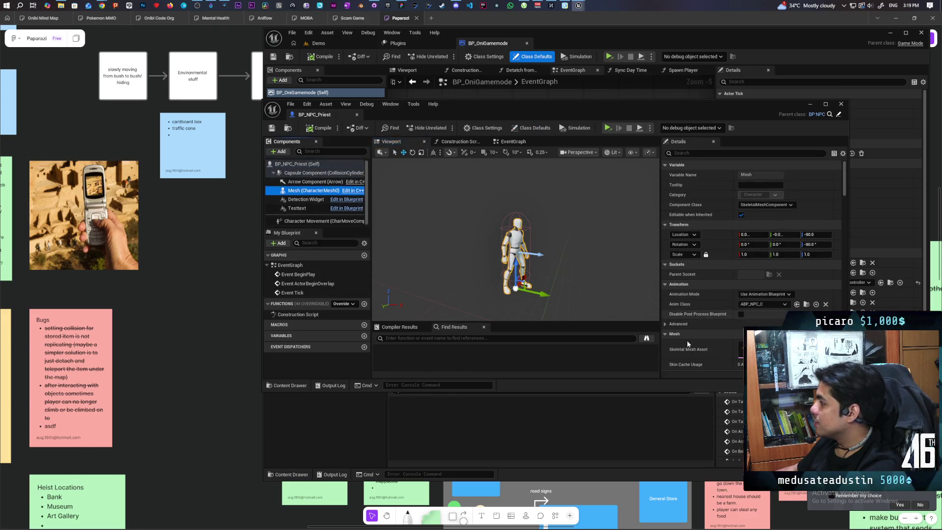
mouse_move(314, 114)
mouse_down()
mouse_move(589, 73)
mouse_move(650, 111)
mouse_move(645, 142)
mouse_up()
scroll(774, 267, down, 10)
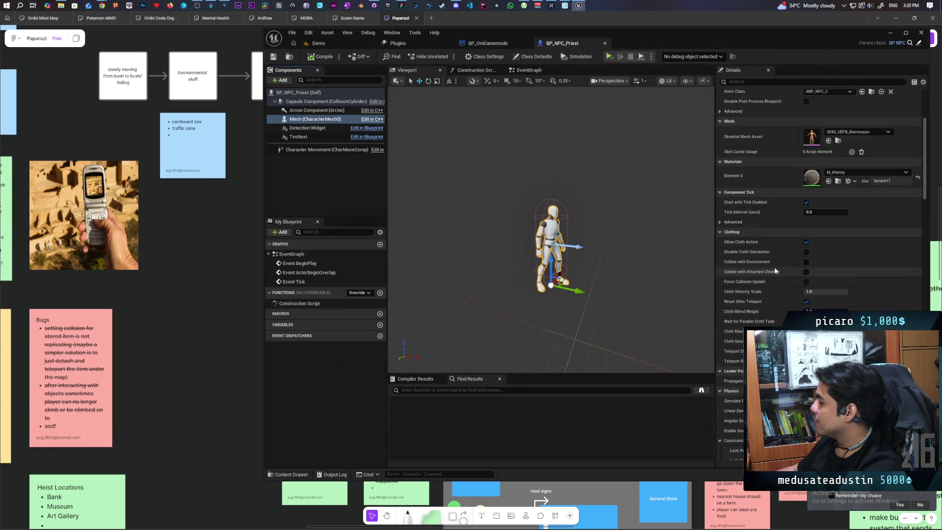
- Find and expand the Mesh's Custom Primitive Data Defaults settings
scroll(774, 268, down, 10)
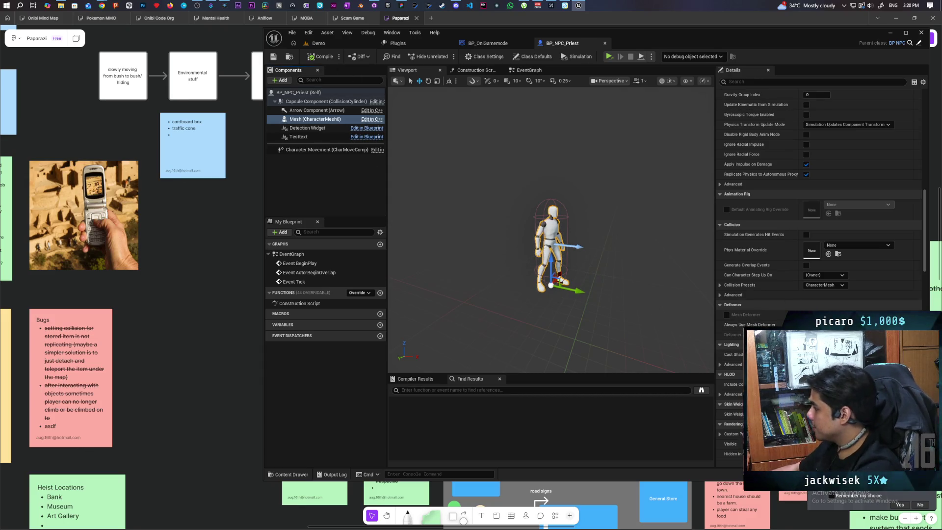
scroll(771, 285, down, 10)
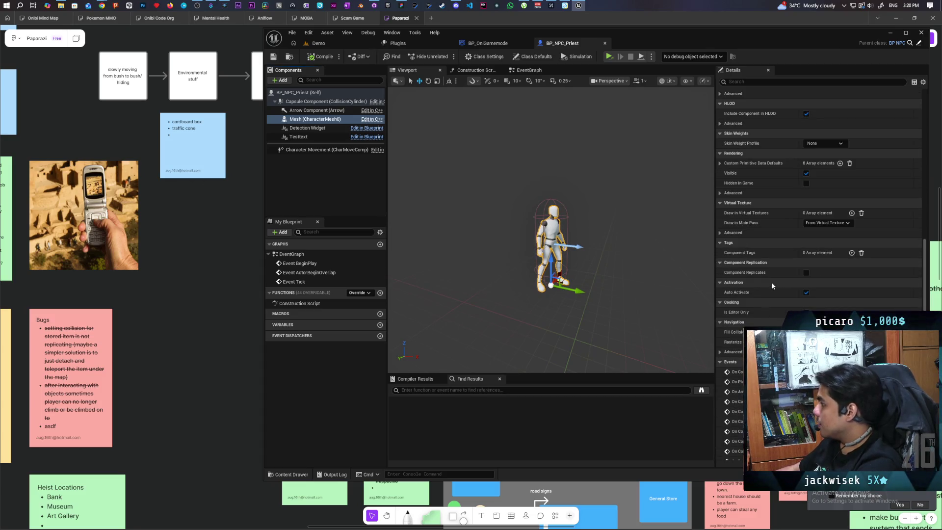
scroll(766, 285, down, 7)
scroll(766, 285, down, 3)
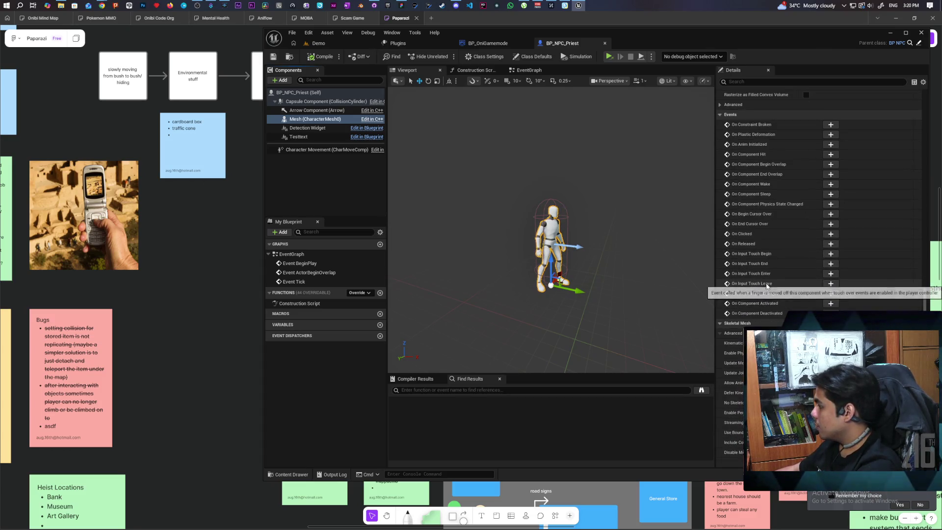
scroll(786, 203, up, 5)
click(757, 81)
scroll(763, 114, up, 5)
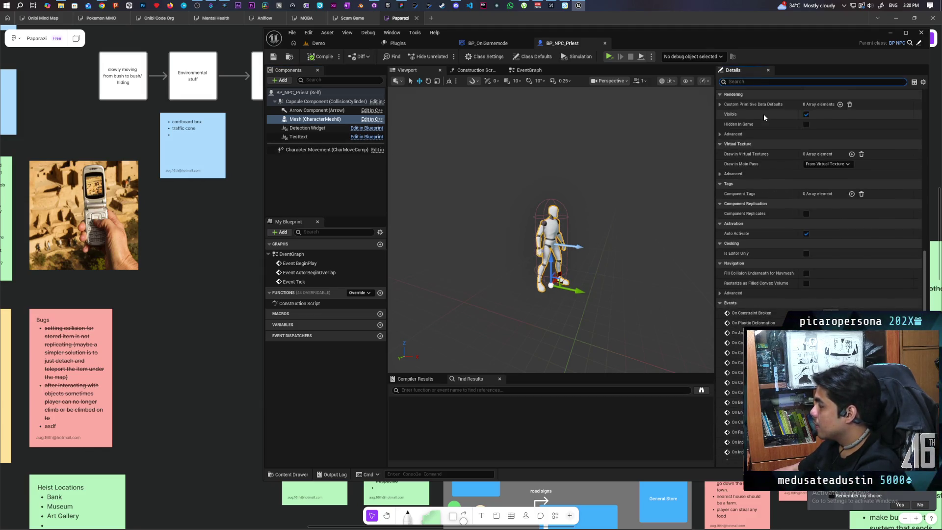
click(720, 151)
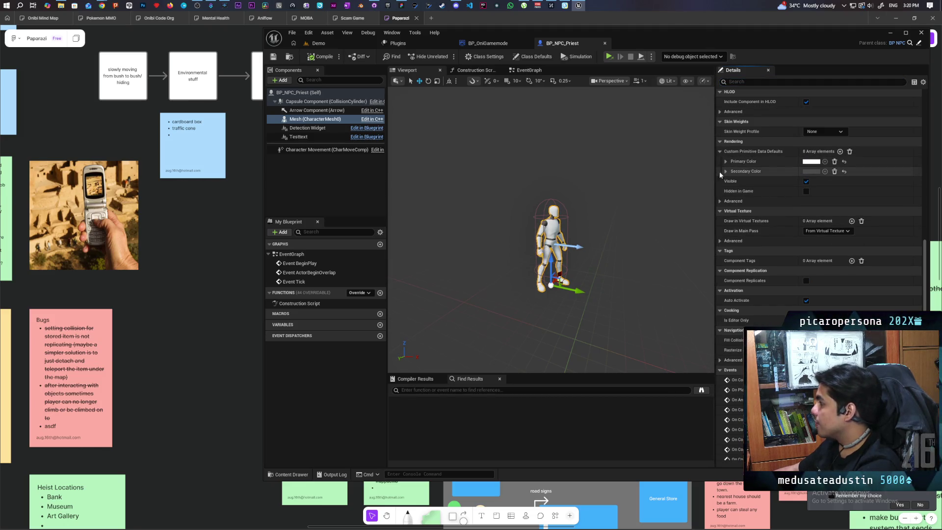
- Set Primary Color to black, then compile and save BP_NPC_Priest
click(811, 161)
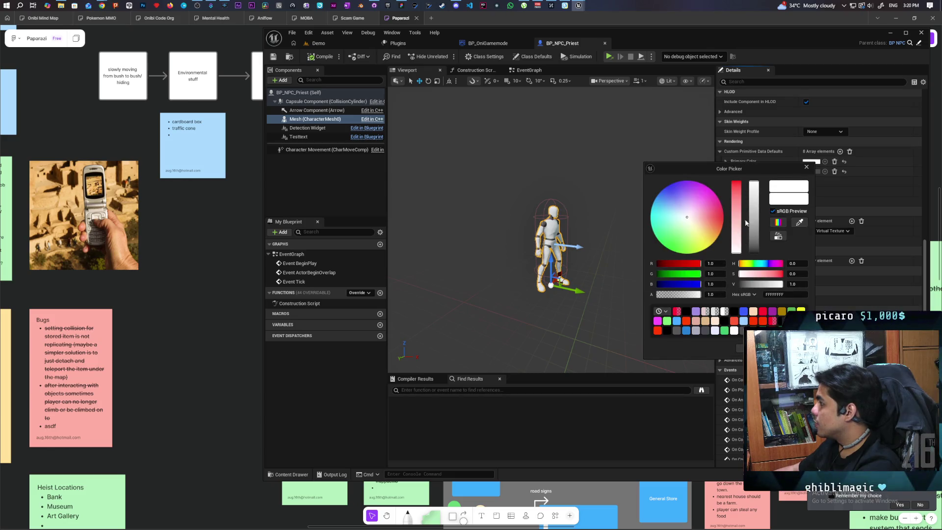
drag(754, 184, 758, 321)
click(758, 348)
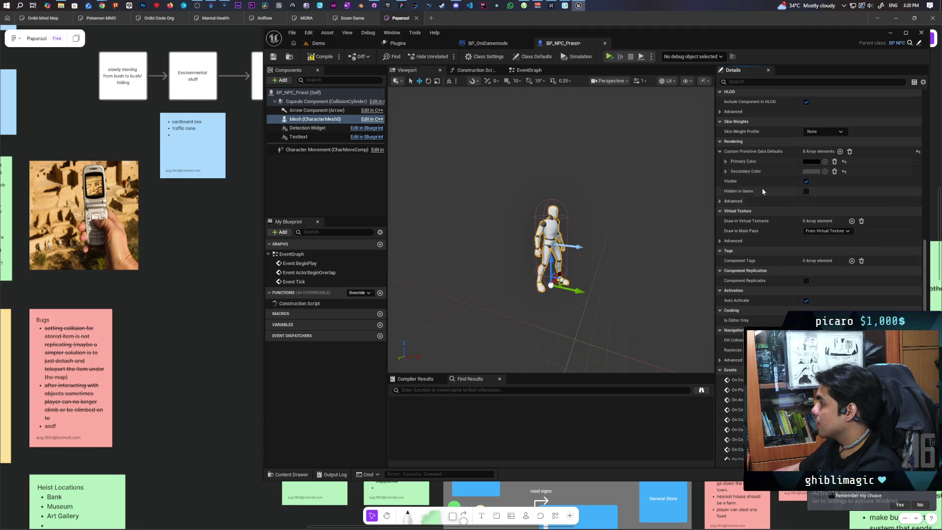
click(324, 62)
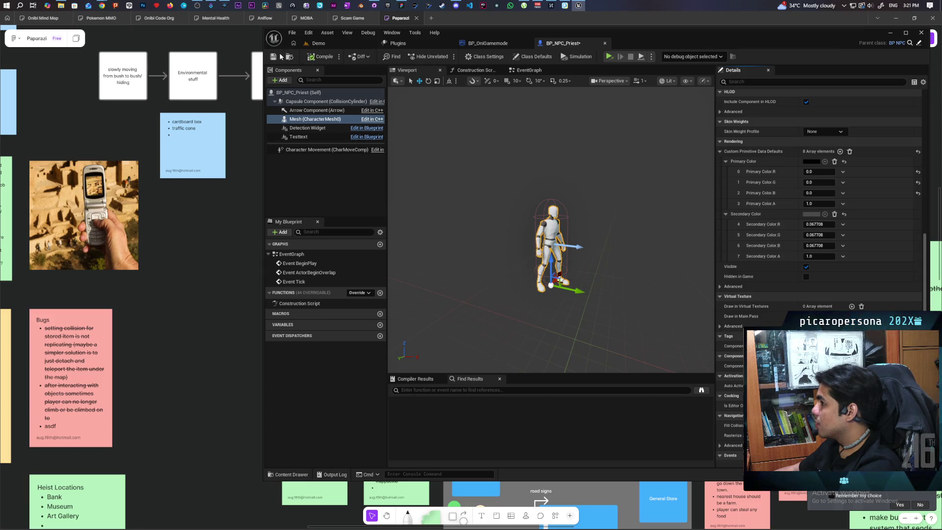
click(323, 55)
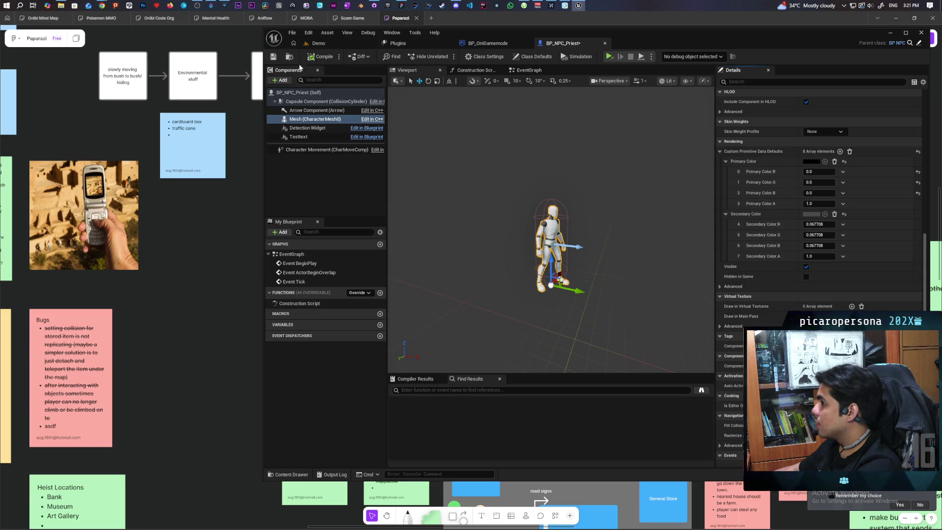
- Place a BP_NPC_Priest actor in the Demo level and save the level
click(332, 47)
key(ctrl+space)
click(559, 43)
key(ctrl+space)
click(330, 43)
click(305, 475)
mouse_move(484, 368)
mouse_down()
mouse_move(563, 274)
mouse_move(537, 334)
mouse_move(527, 314)
mouse_up()
key(f)
mouse_move(505, 270)
mouse_down()
mouse_move(452, 269)
mouse_move(641, 287)
mouse_move(535, 294)
mouse_move(433, 152)
mouse_up()
key(ctrl+s)
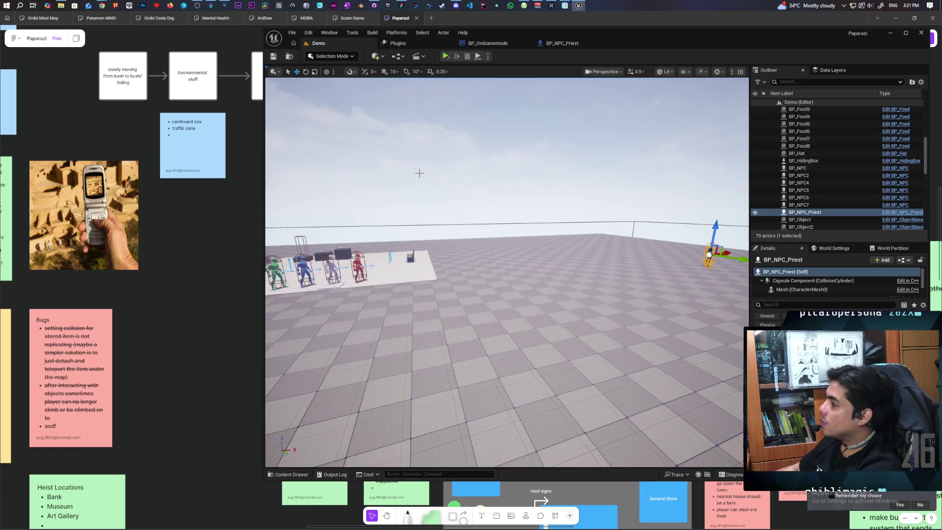
- View BP_NPC_Priest's event graph, then return to BP_OniGamemode
click(555, 45)
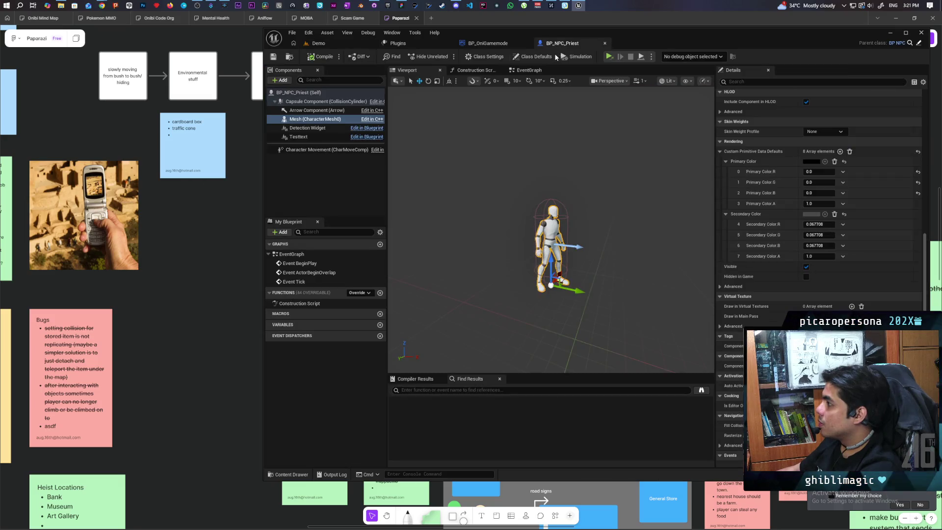
click(529, 72)
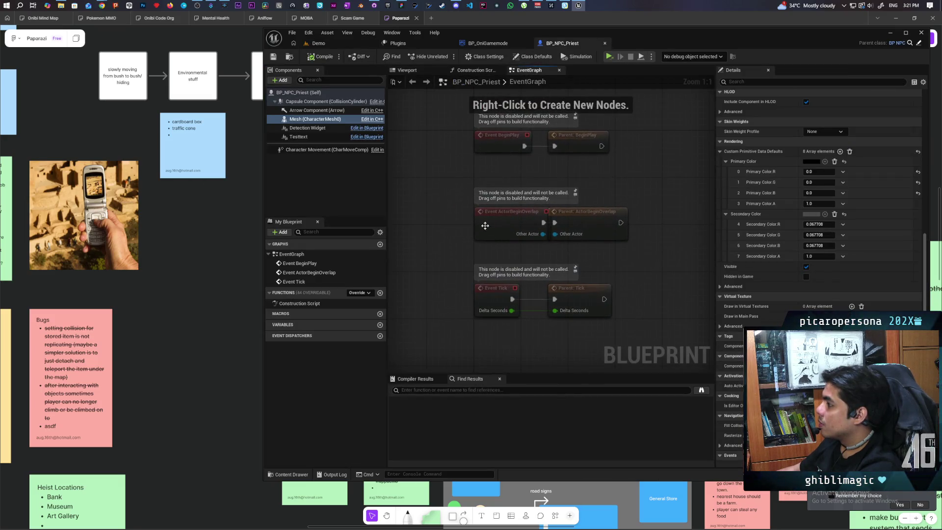
click(484, 44)
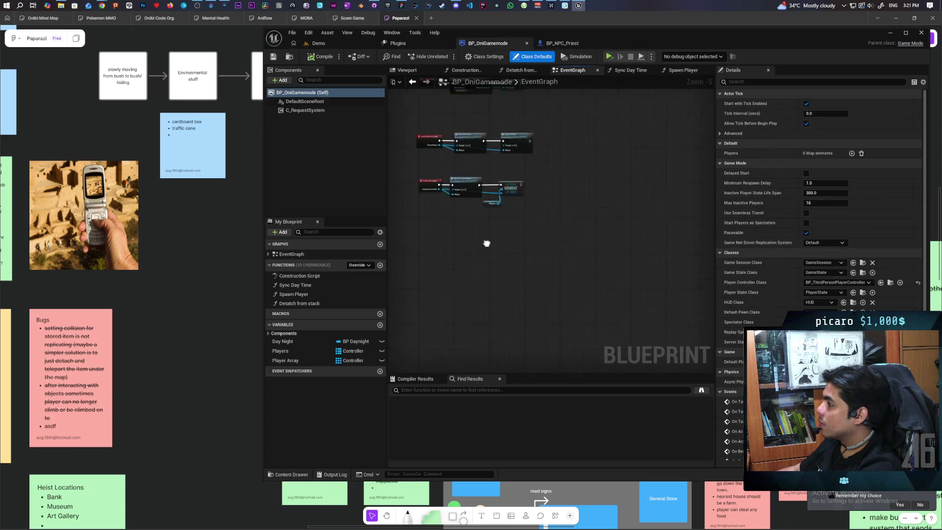
- Create a Priest variable from a Get Actor Of Class (BP NPC Priest) return value
right_click(445, 228)
text(get acto)
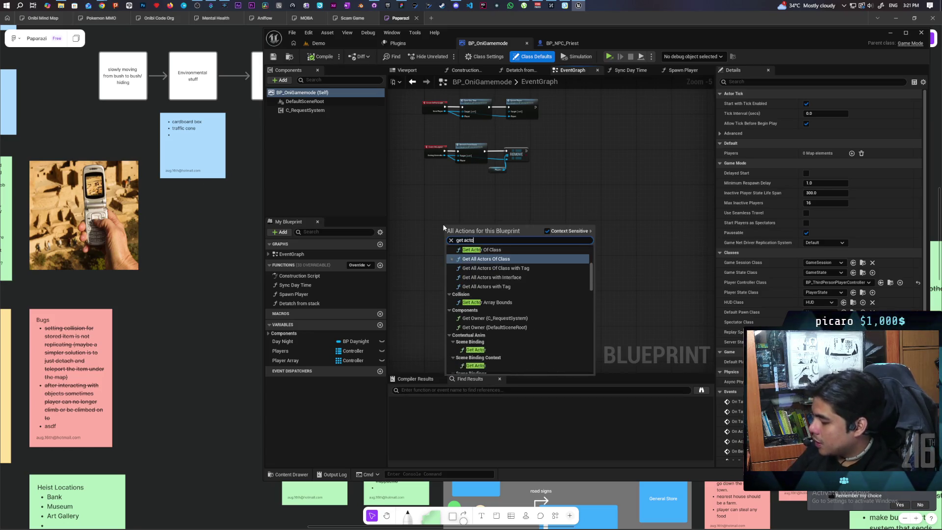
text(r of class)
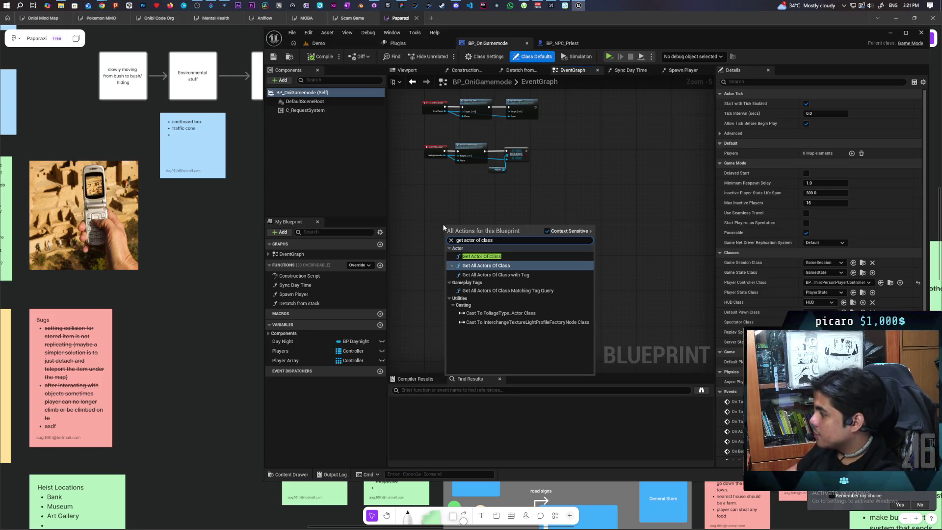
click(495, 256)
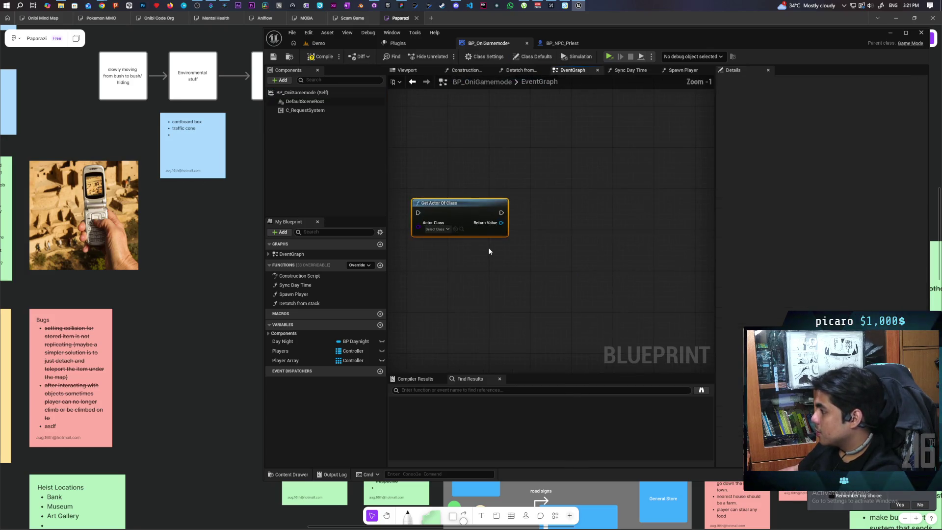
click(447, 229)
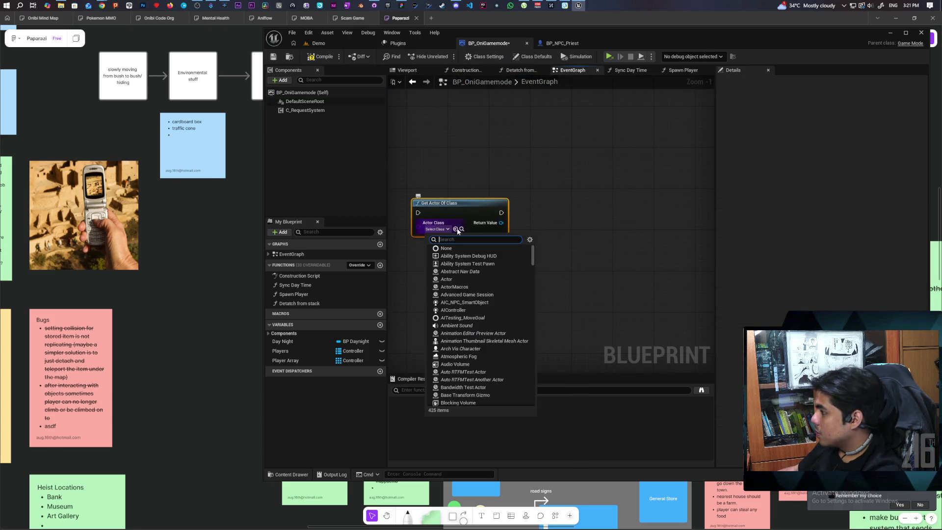
click(461, 229)
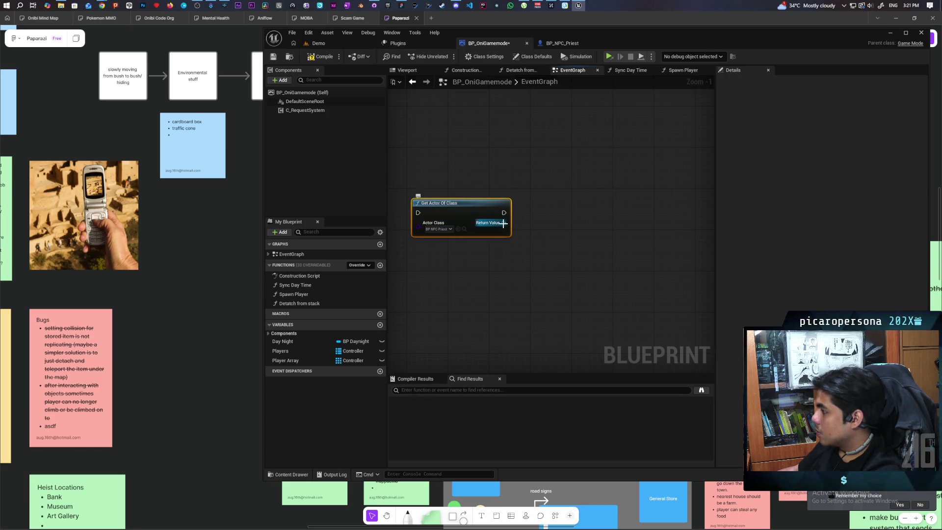
drag(504, 223, 552, 210)
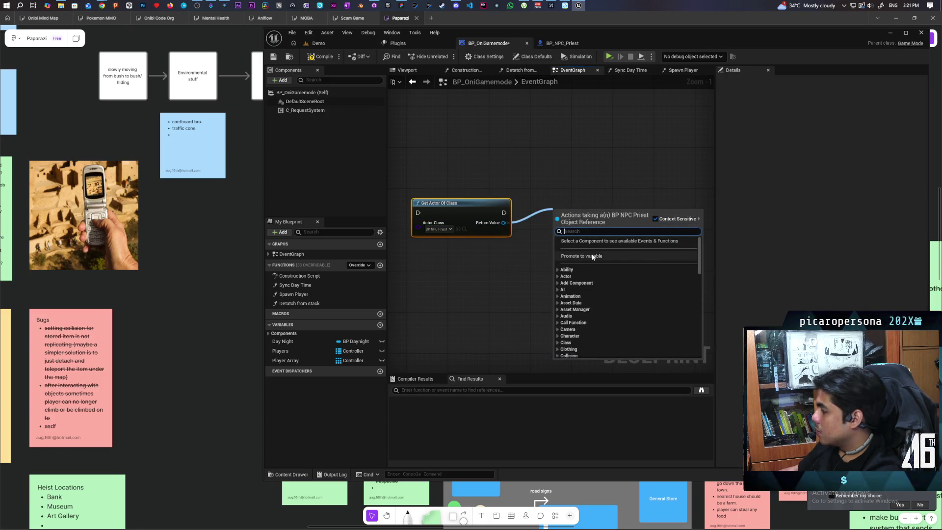
click(571, 255)
text(Priest)
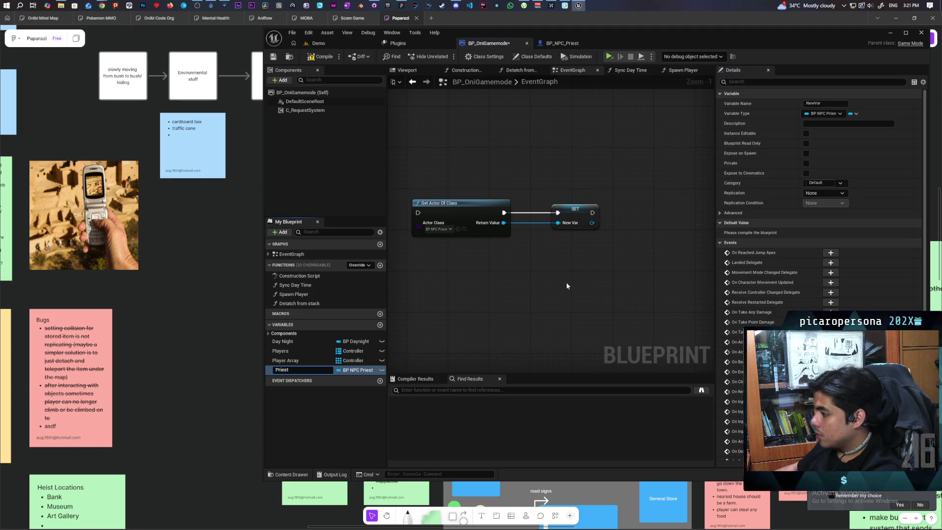
key(Return)
- Delete the temporary nodes, compile BP_OniGamemode, and go back to BP_NPC_Priest
mouse_move(490, 154)
mouse_down()
mouse_move(453, 201)
mouse_move(567, 271)
mouse_up()
key(Delete)
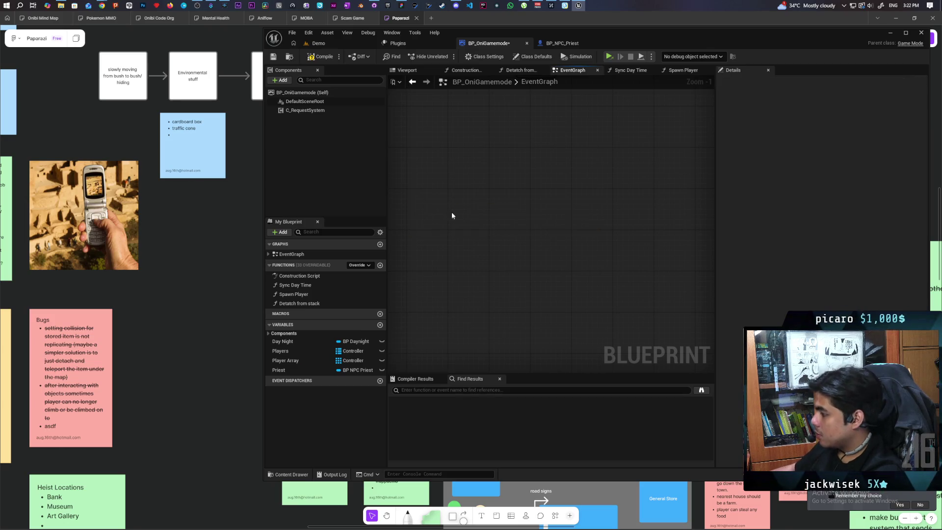
click(326, 57)
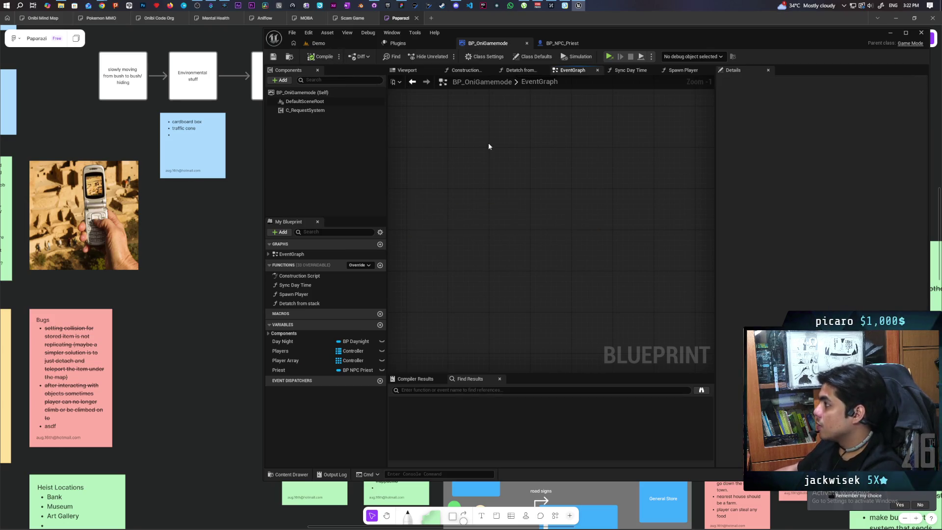
click(559, 43)
scroll(603, 175, down, 2)
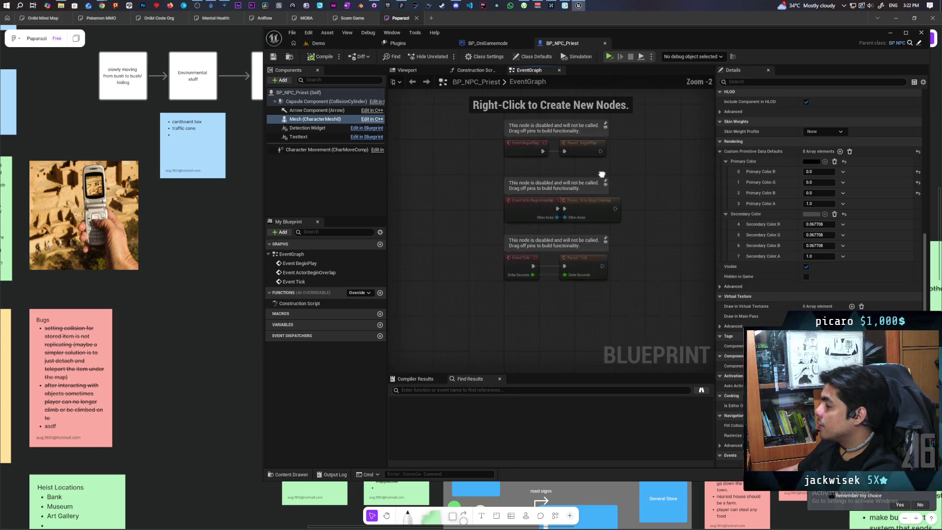
- After Parent: BeginPlay, cast Get Game Mode to BP_OniGamemode and save
drag(531, 227, 546, 227)
click(544, 253)
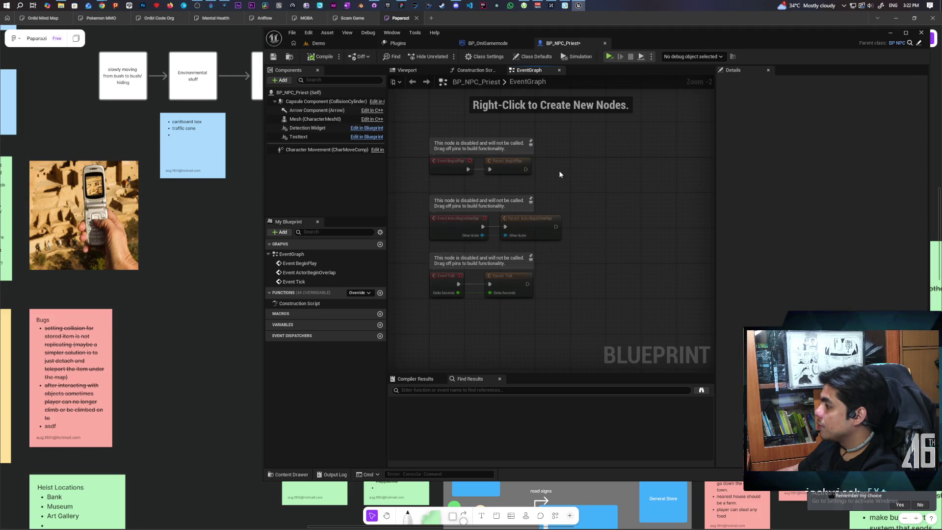
scroll(556, 168, up, 2)
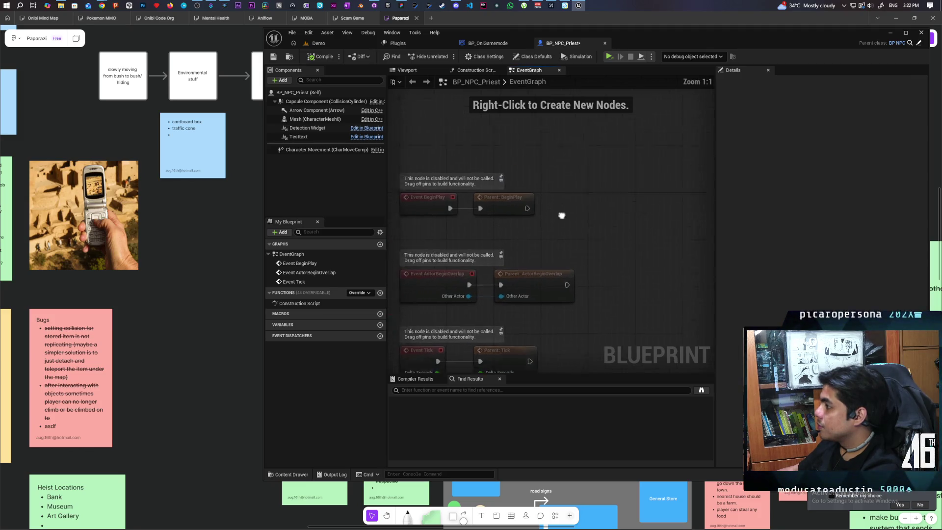
right_click(587, 258)
text(get game mode)
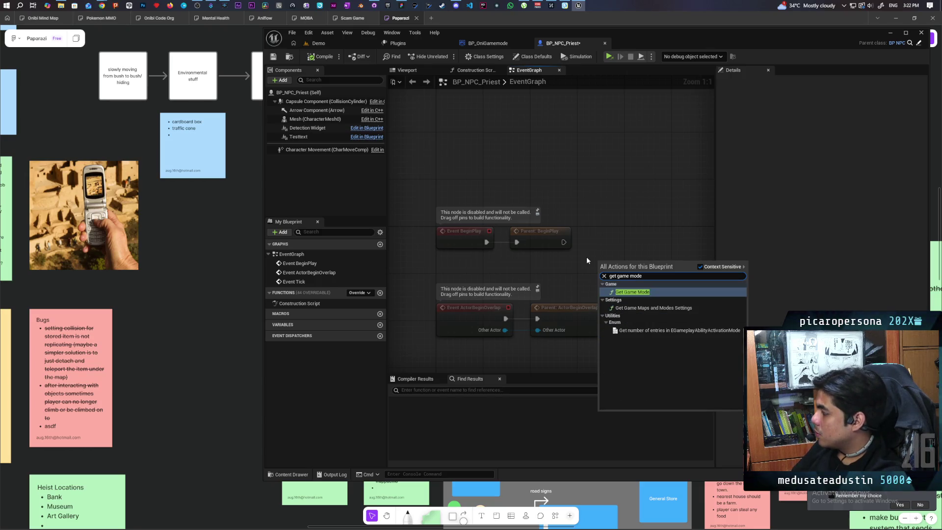
key(Return)
mouse_move(653, 260)
mouse_down()
mouse_move(612, 278)
mouse_move(625, 257)
mouse_up()
text(cast to)
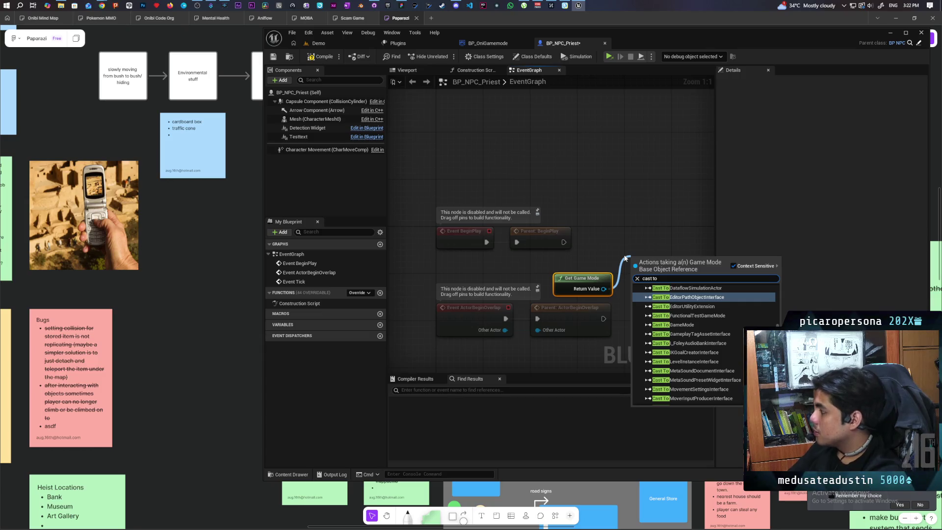
text( oni)
key(Return)
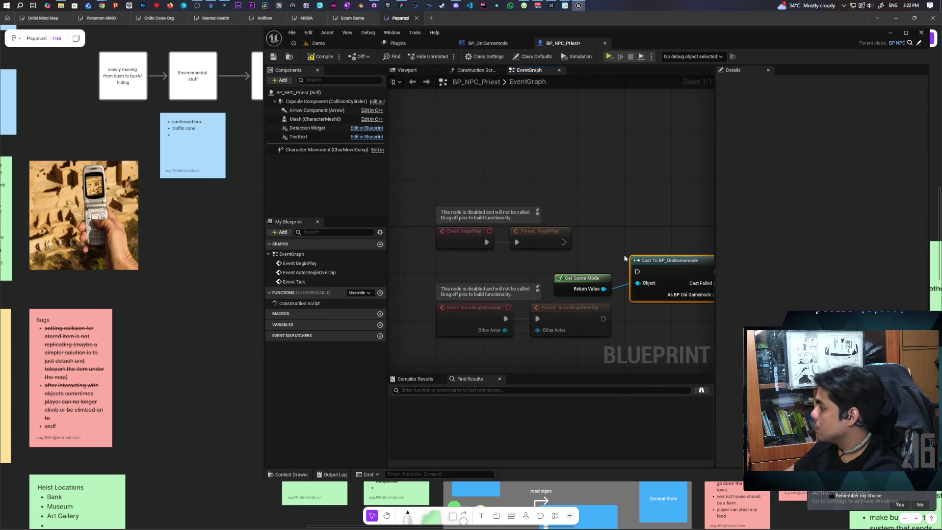
drag(605, 243, 619, 242)
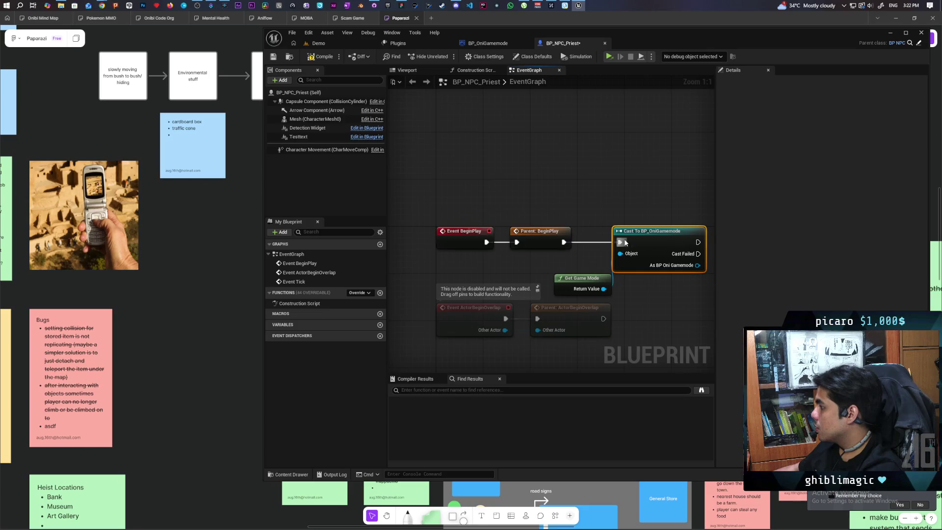
drag(473, 257, 460, 259)
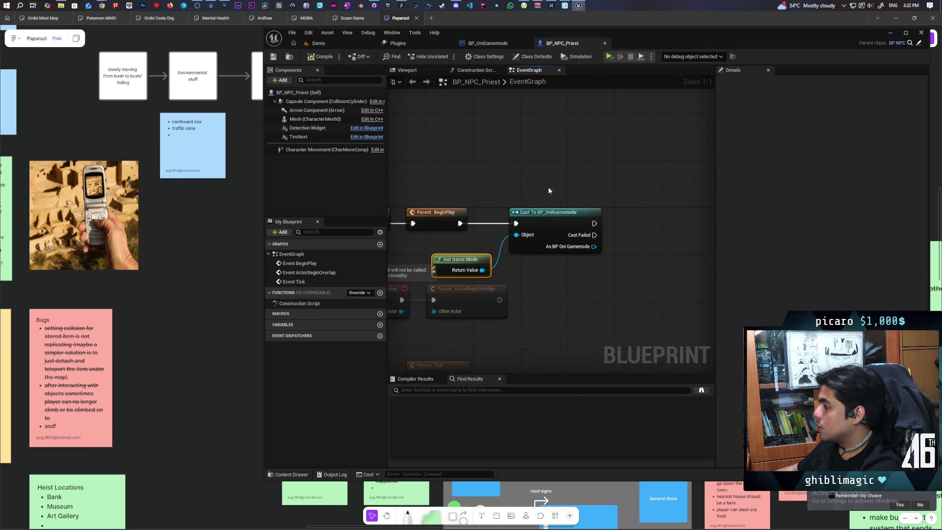
scroll(548, 191, down, 1)
key(ctrl+s)
- From the cast's As BP Oni Gamemode output, set Priest to Self and save
drag(533, 171, 473, 183)
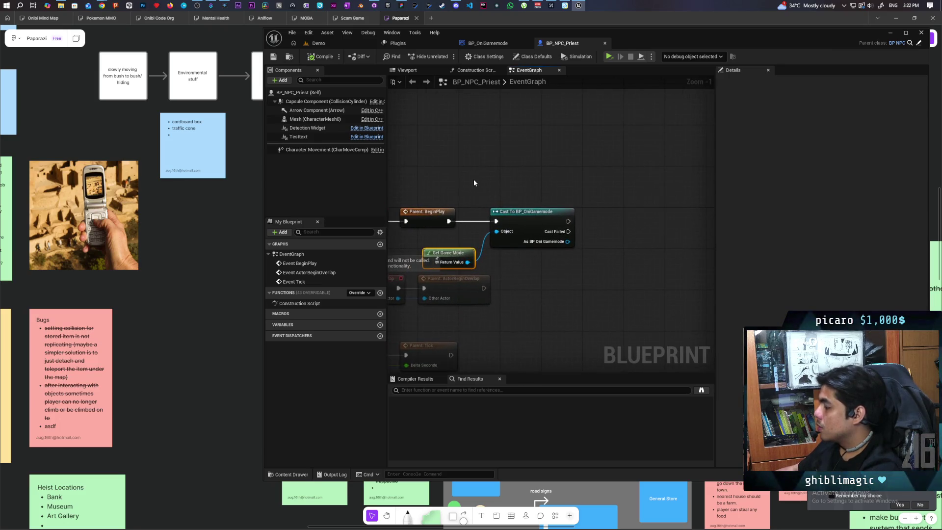
drag(454, 266, 450, 256)
drag(568, 241, 600, 241)
text(set)
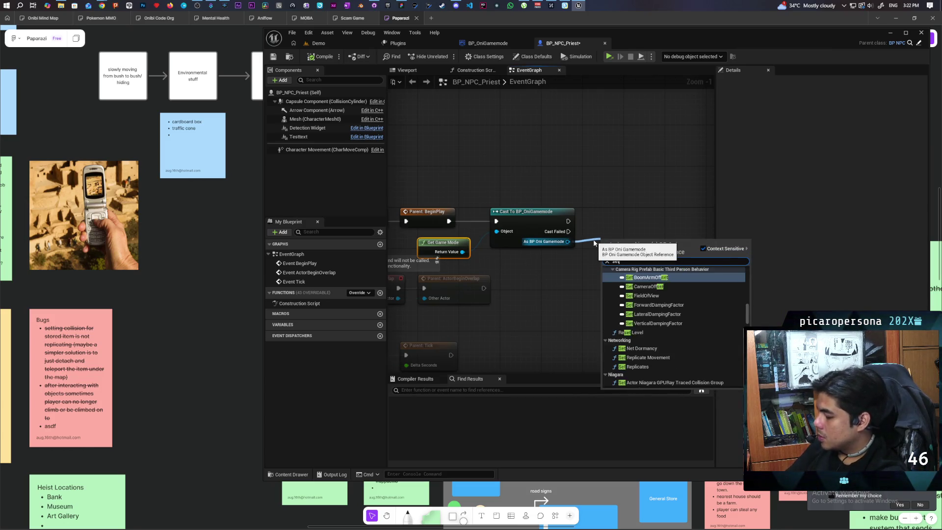
text( priest)
key(Return)
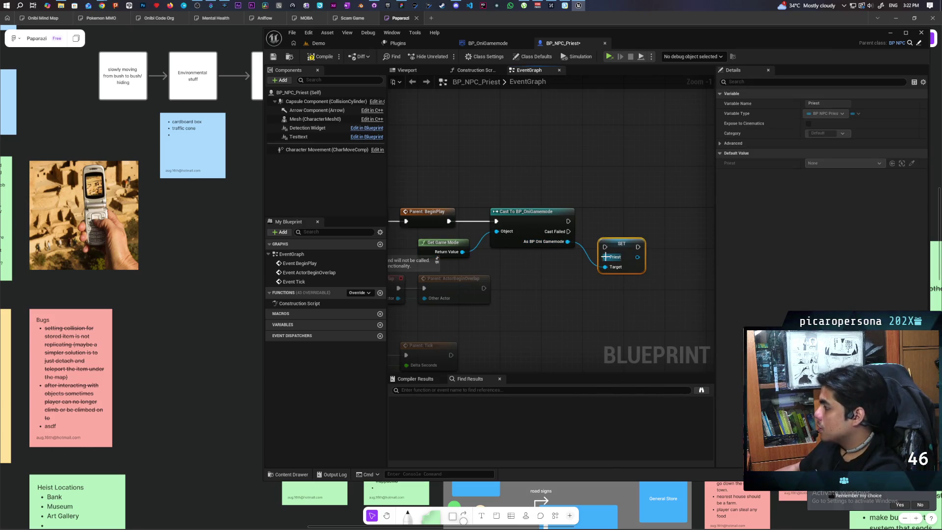
drag(605, 257, 584, 296)
text(self)
key(Return)
mouse_move(606, 240)
mouse_down()
mouse_move(601, 215)
mouse_move(596, 222)
mouse_move(613, 224)
mouse_up()
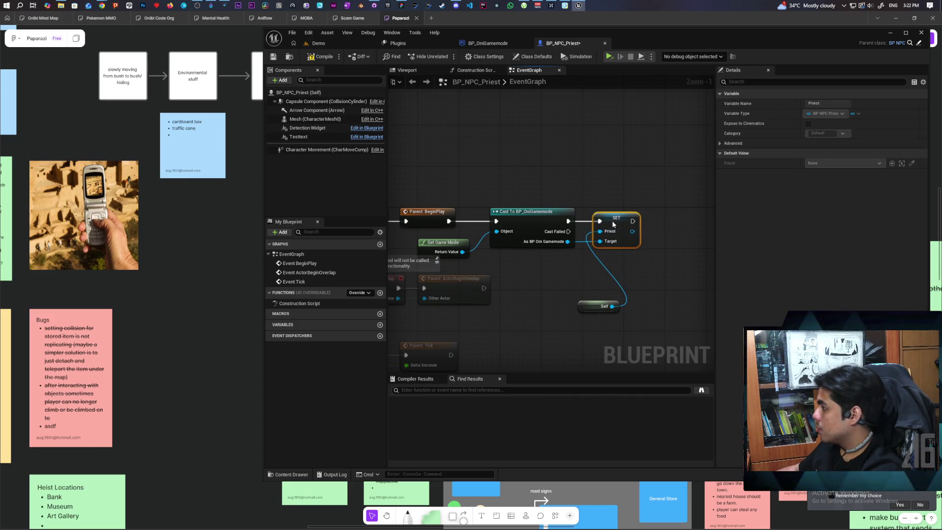
drag(599, 306, 574, 270)
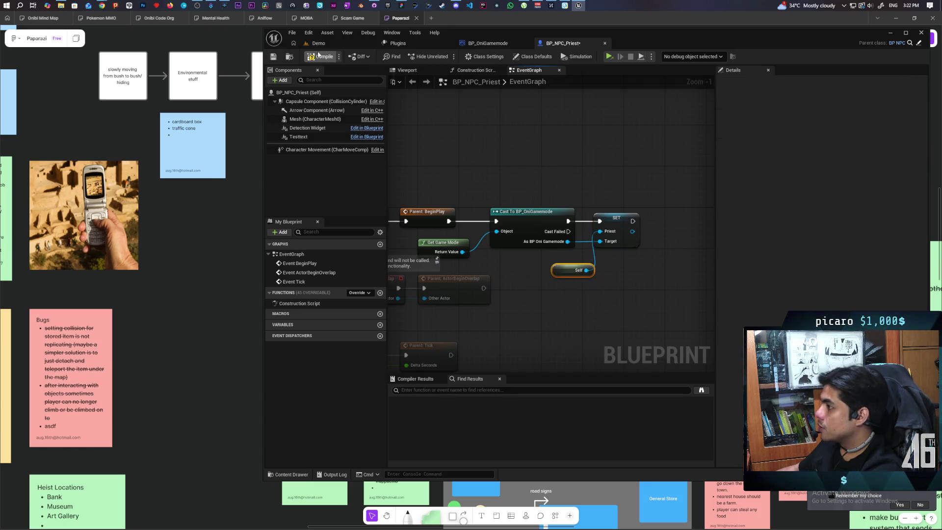
key(ctrl+s)
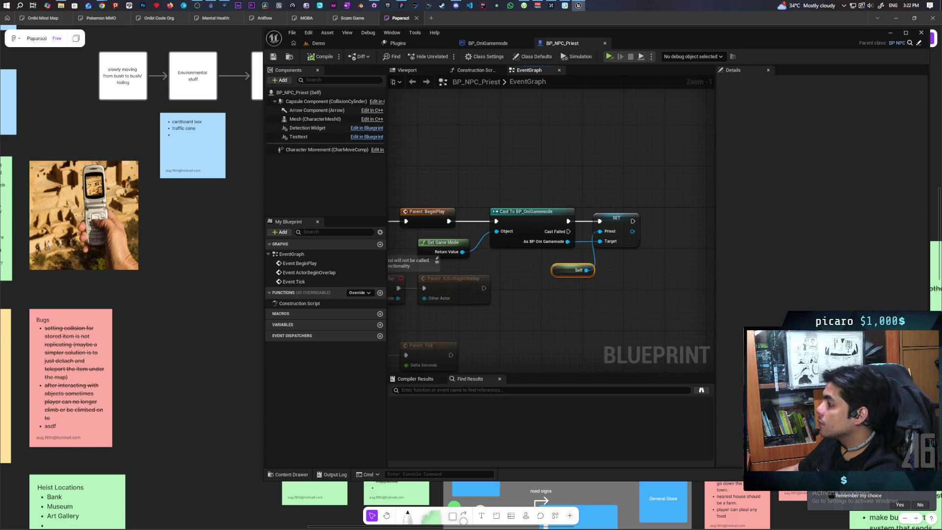
scroll(507, 179, down, 2)
drag(664, 240, 619, 245)
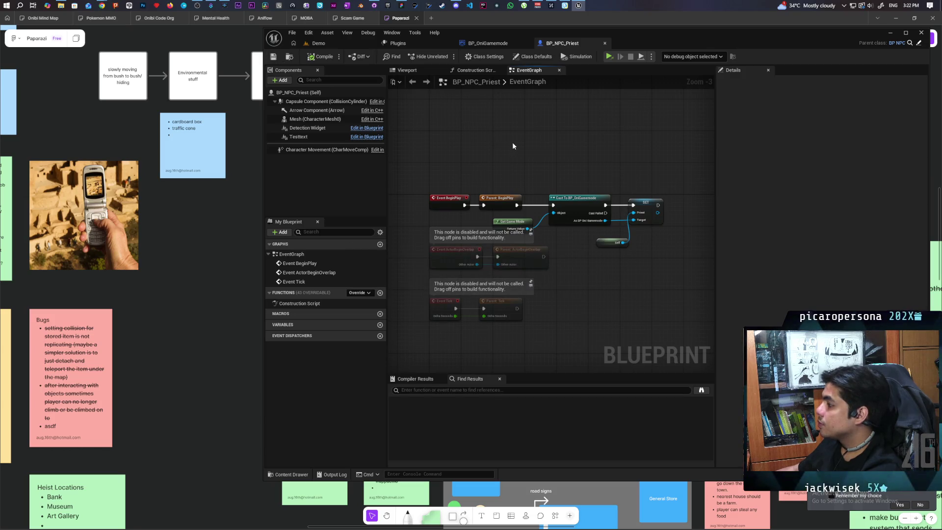
click(493, 43)
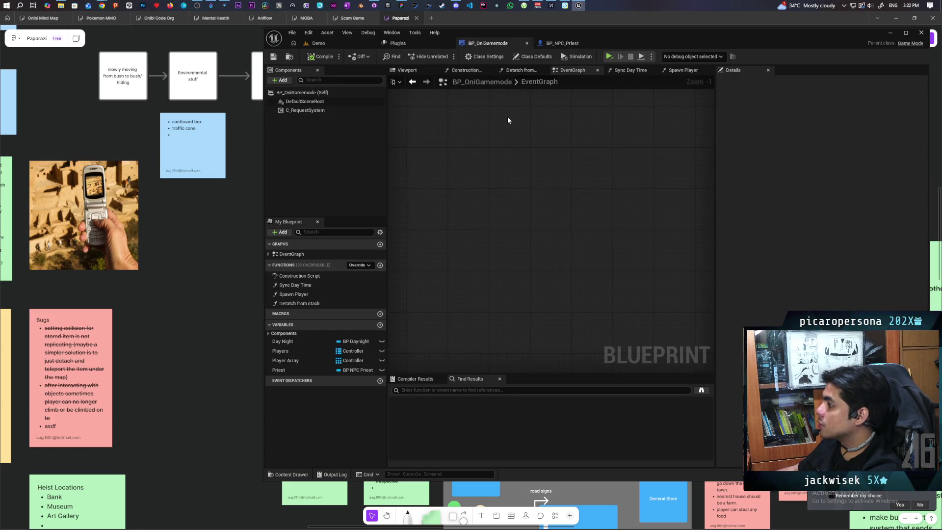
- Paste a custom event into BP_OniGamemode's graph and name it Call Priest
scroll(507, 118, down, 5)
scroll(511, 219, up, 4)
mouse_move(490, 248)
mouse_down()
mouse_move(553, 211)
mouse_move(533, 241)
mouse_up()
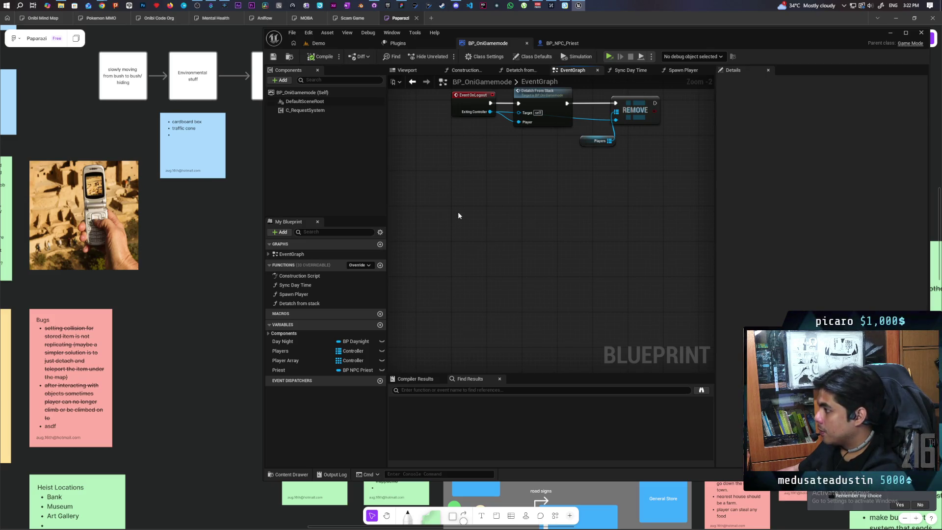
key(ctrl+v)
text(Call Pl)
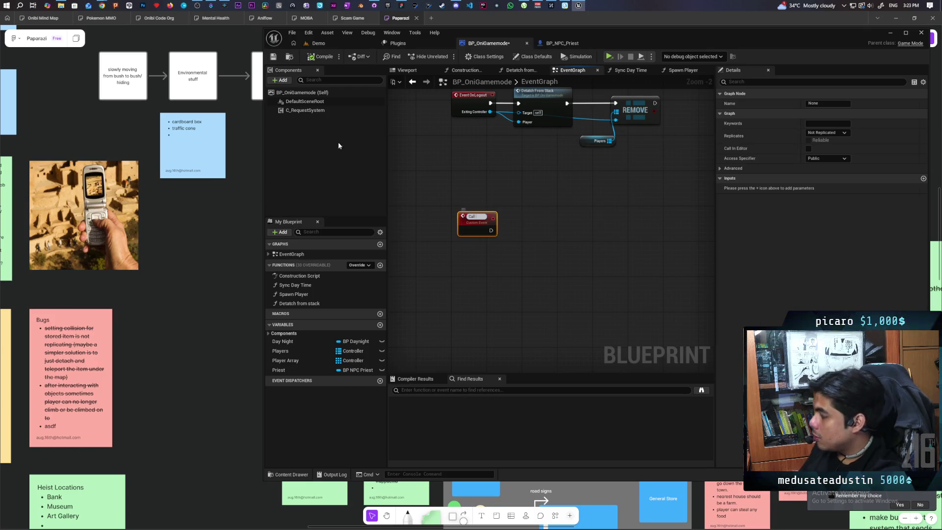
click(472, 185)
scroll(472, 186, up, 1)
click(456, 231)
click(476, 258)
right_click(532, 227)
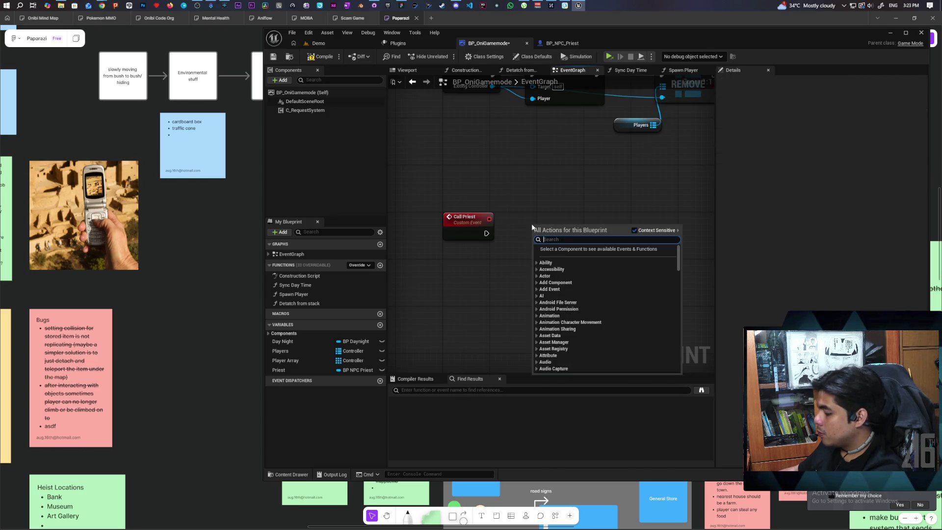
key(Escape)
- Place a Priest getter above Call Priest and wire it into a new AI MoveTo node
drag(278, 370, 520, 197)
click(533, 198)
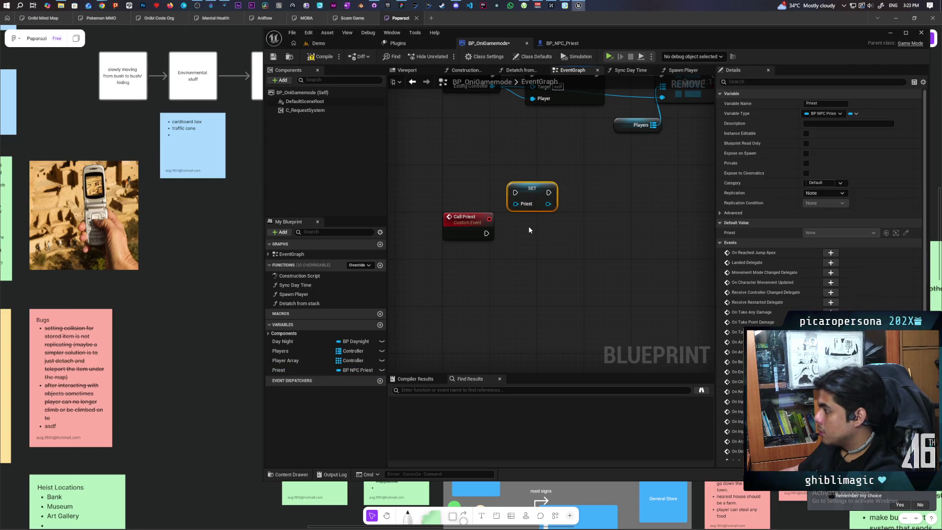
key(Delete)
mouse_move(279, 370)
mouse_down()
mouse_move(527, 210)
mouse_move(573, 223)
mouse_up()
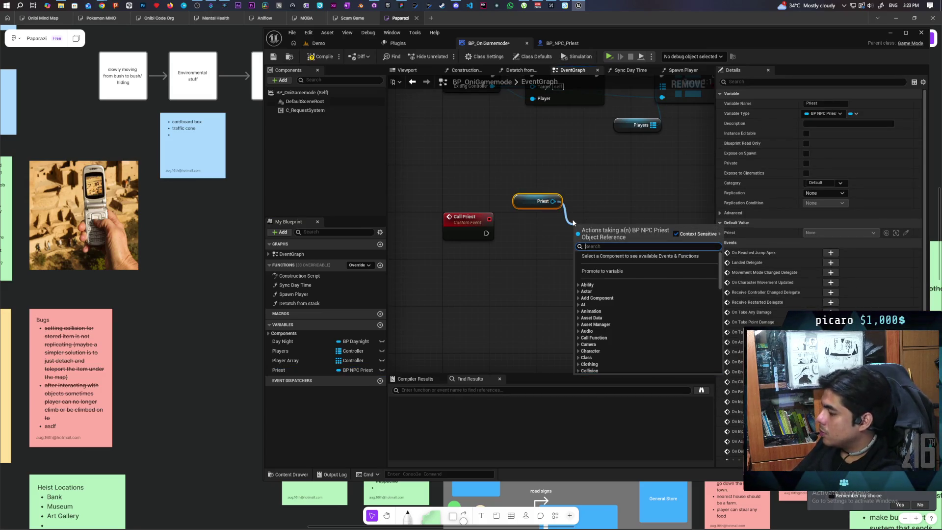
text(ai move to)
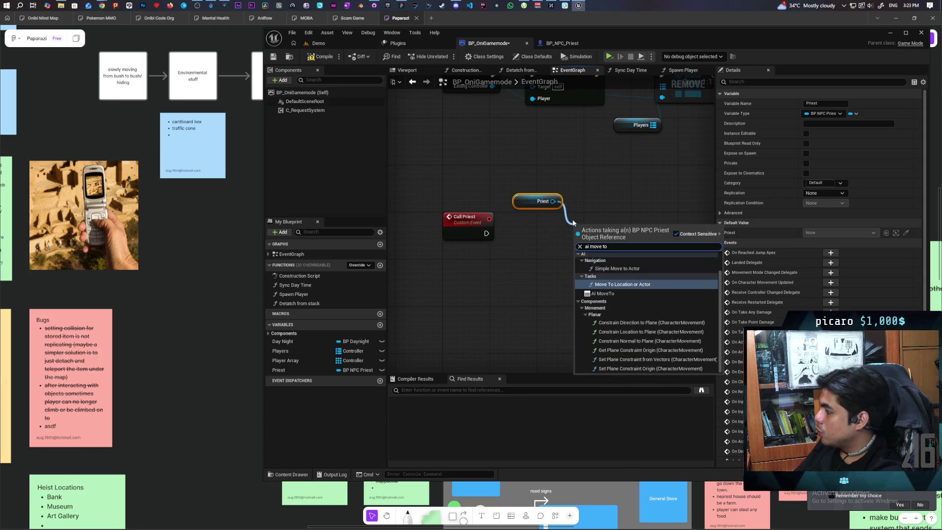
key(Return)
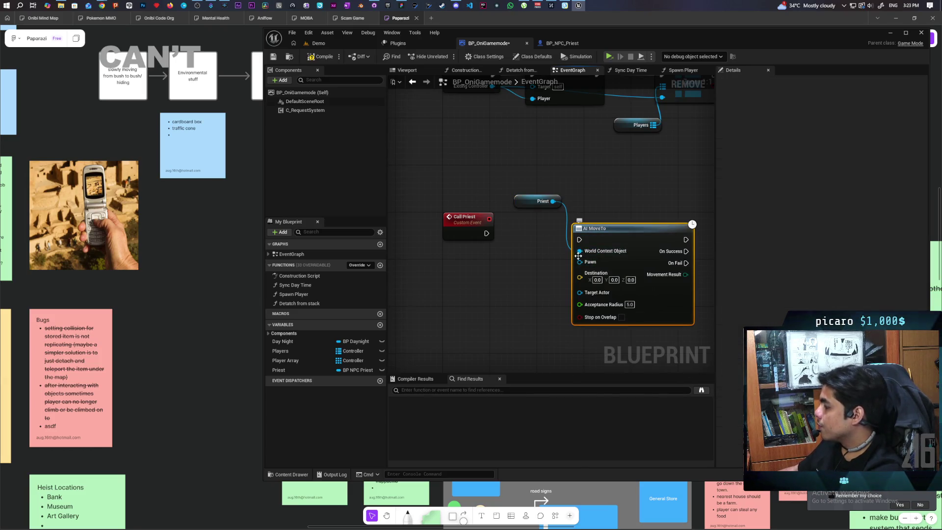
- Refresh AI MoveTo, connect Priest to its Pawn input instead of World Context, and save
click(554, 243)
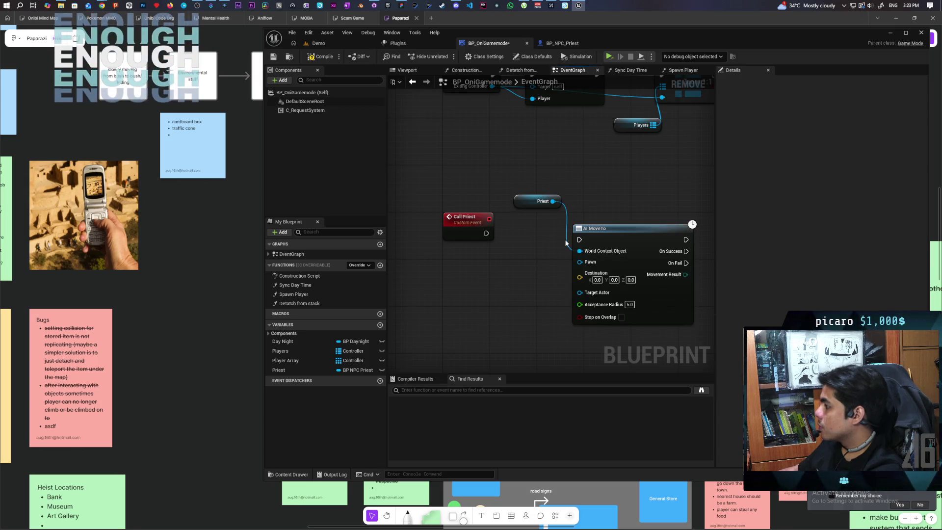
alt+click(579, 251)
right_click(636, 245)
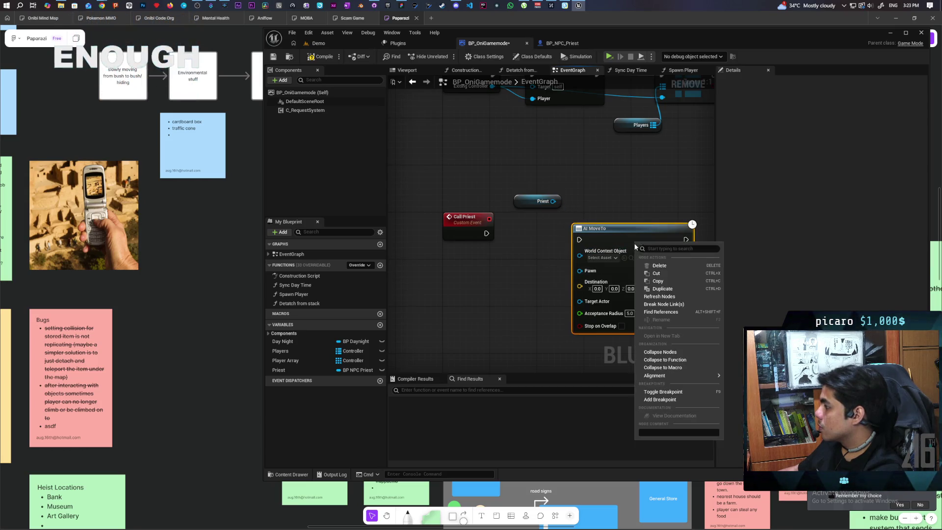
click(663, 296)
mouse_move(553, 201)
mouse_down()
mouse_move(570, 256)
mouse_move(580, 251)
mouse_move(467, 233)
mouse_move(625, 239)
mouse_up()
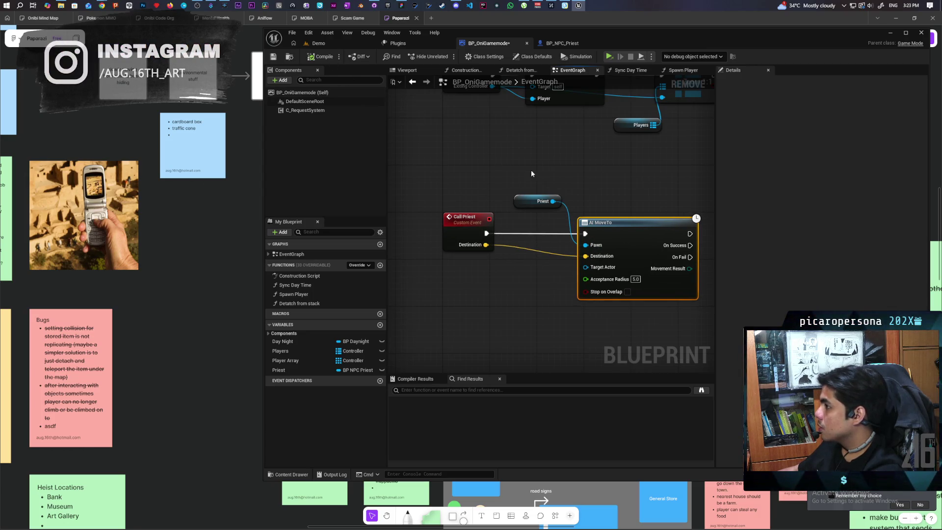
key(ctrl+s)
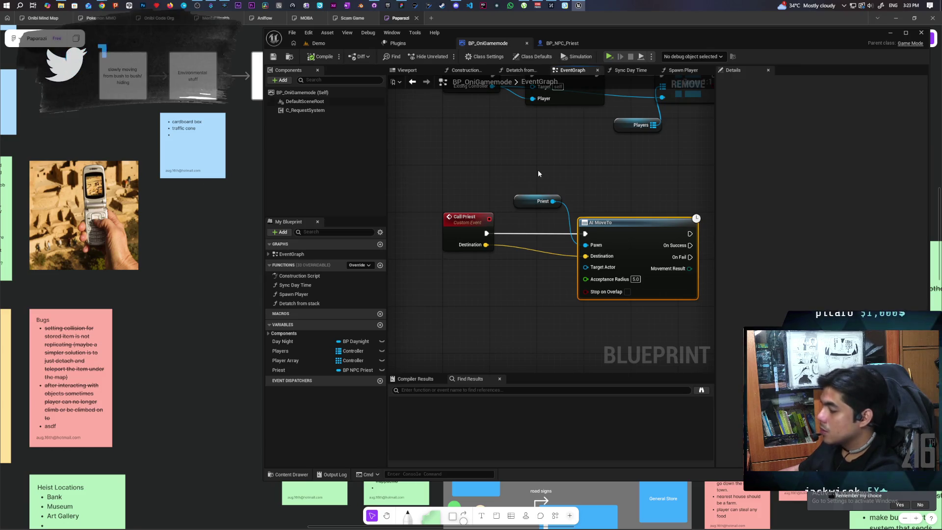
- Insert a Do Once before AI MoveTo, wiring On Success and On Fail to Reset, and save
mouse_move(538, 170)
mouse_down()
mouse_move(499, 147)
mouse_move(513, 206)
mouse_up()
drag(596, 204, 649, 204)
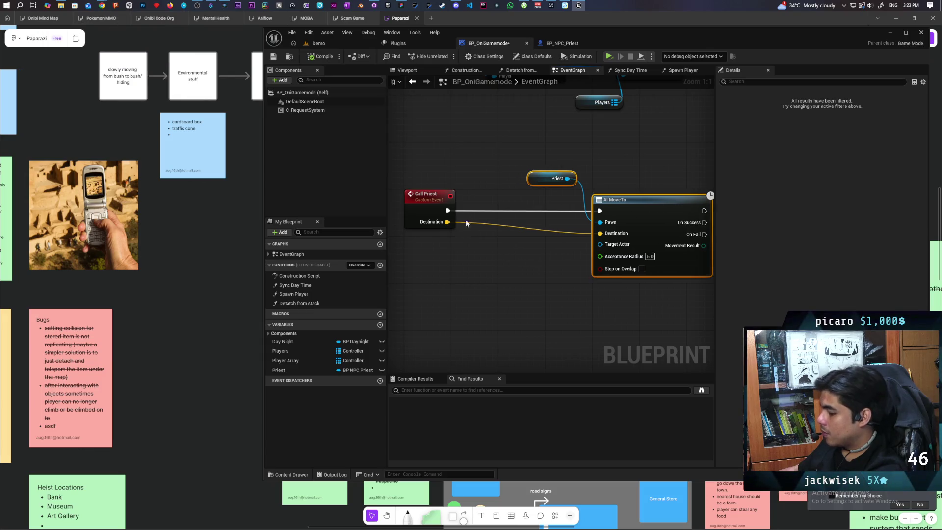
click(436, 237)
mouse_move(473, 243)
mouse_down()
mouse_move(530, 211)
mouse_move(516, 203)
mouse_up()
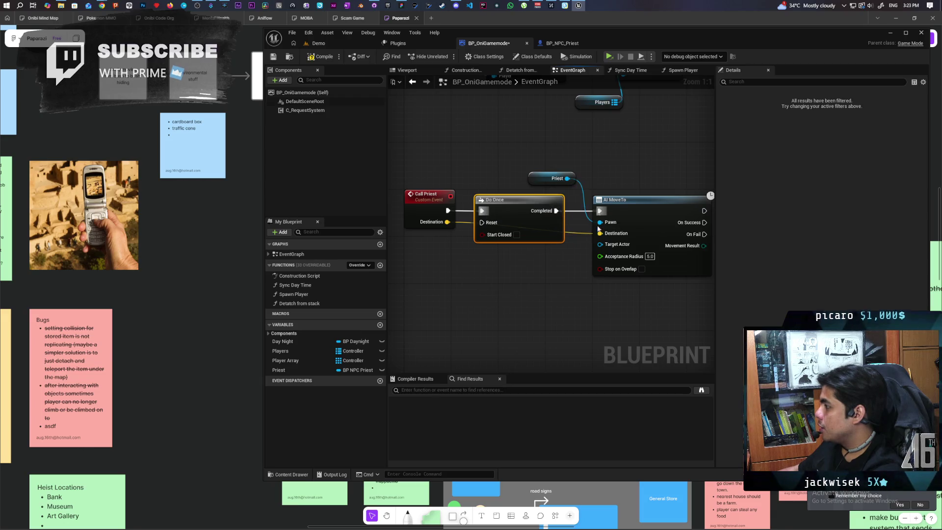
drag(557, 275, 509, 254)
scroll(508, 255, down, 2)
mouse_move(627, 218)
mouse_down()
mouse_move(559, 314)
mouse_move(460, 220)
mouse_up()
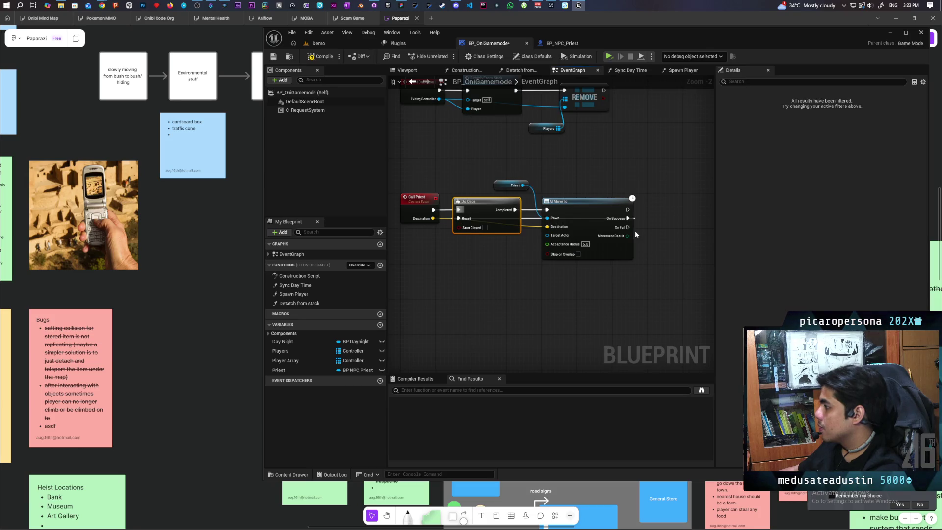
mouse_move(630, 227)
mouse_down()
mouse_move(488, 299)
mouse_move(460, 220)
mouse_up()
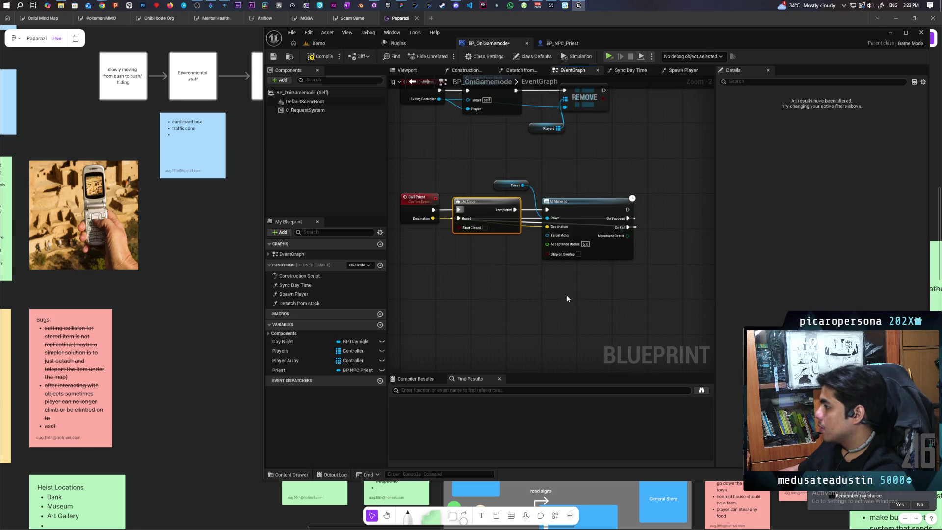
key(ctrl+s)
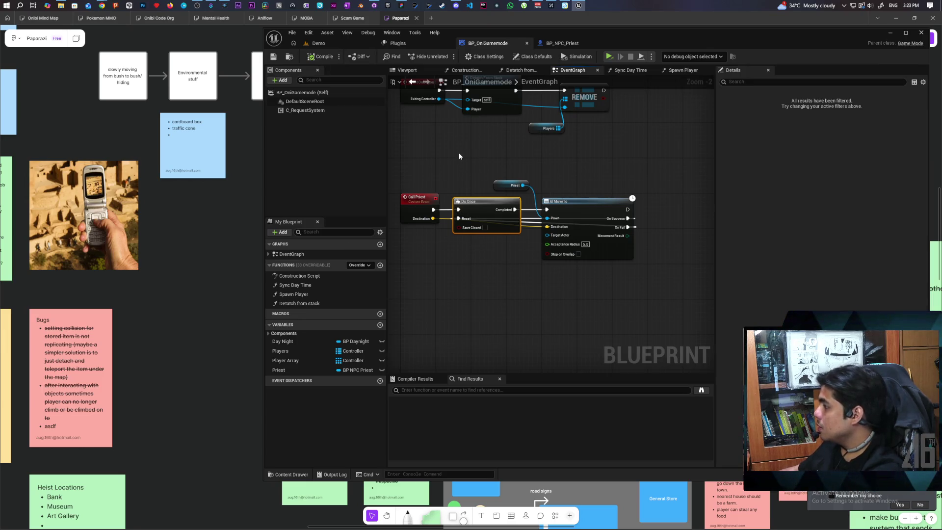
click(555, 285)
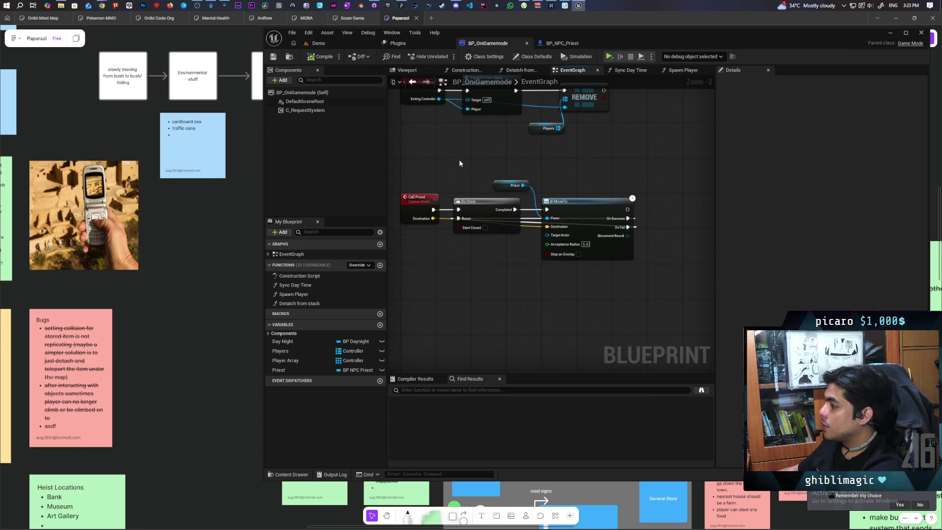
click(559, 43)
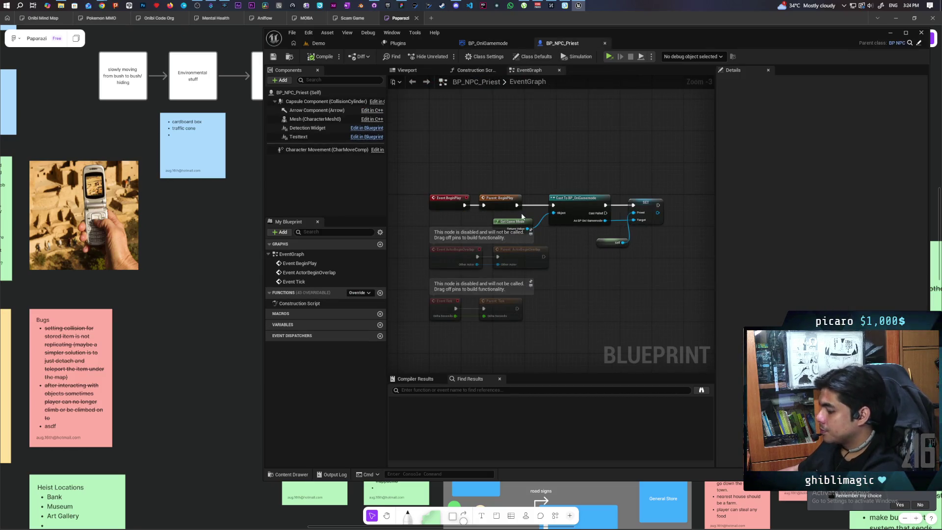
- Open BP_NPC Controller from the Content Drawer and look over its EventGraph
key(ctrl+space)
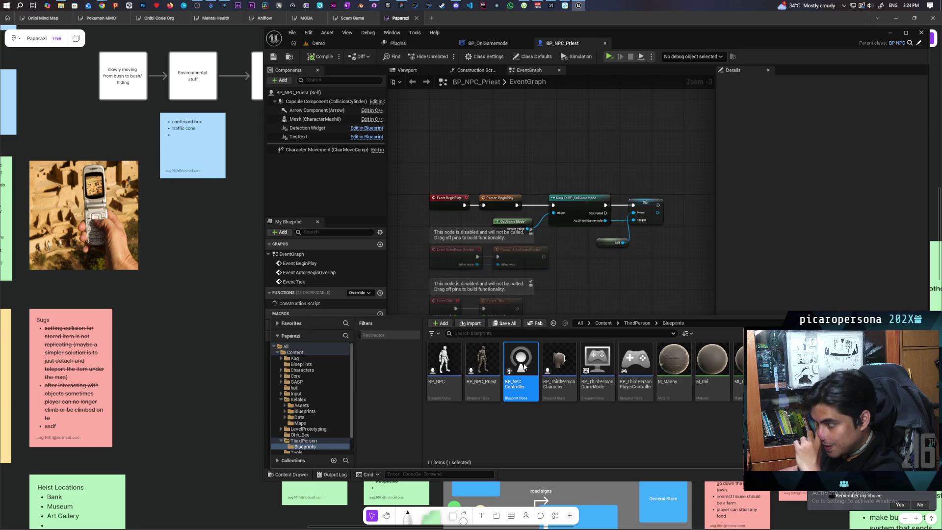
double_click(524, 365)
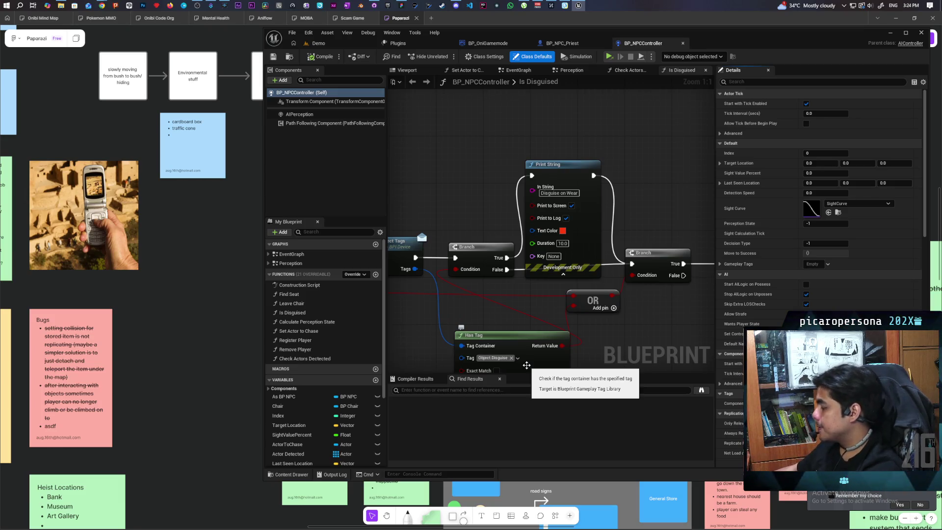
scroll(481, 200, down, 11)
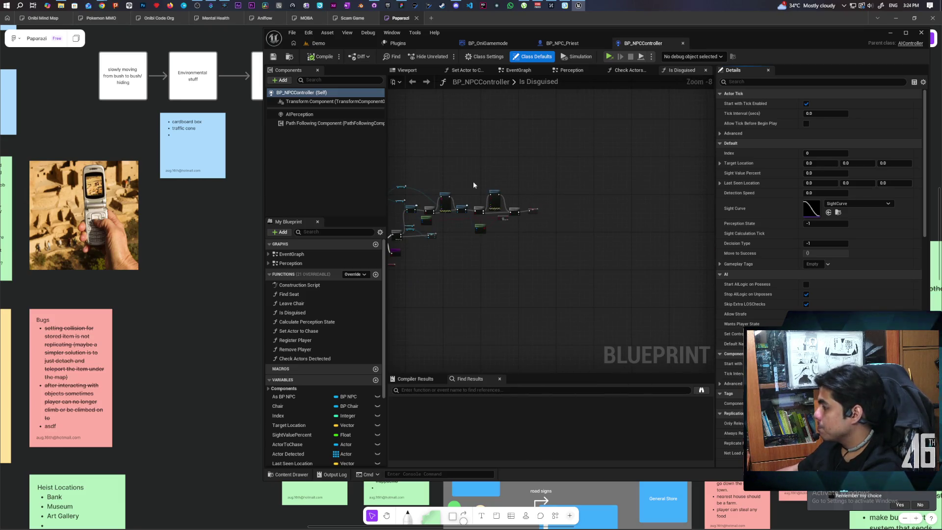
scroll(554, 187, up, 3)
click(521, 69)
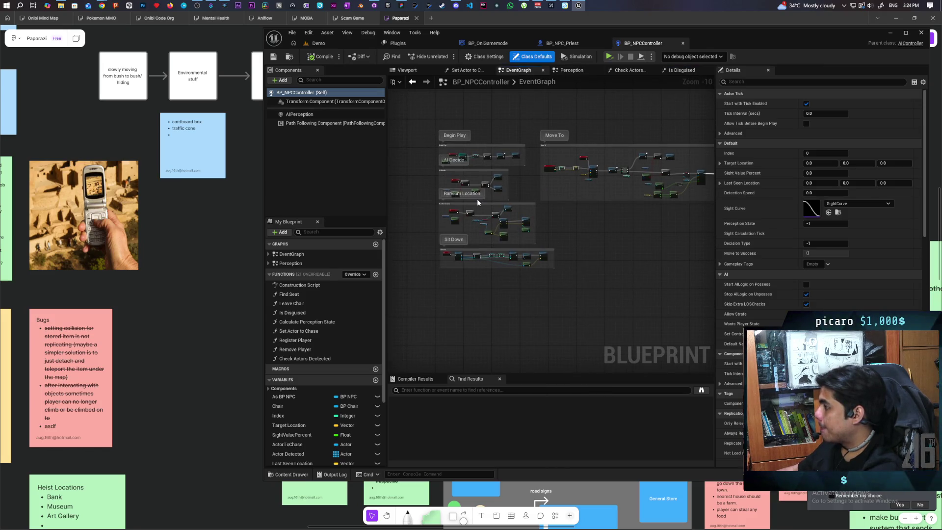
scroll(464, 202, up, 4)
scroll(461, 203, up, 2)
scroll(461, 202, down, 2)
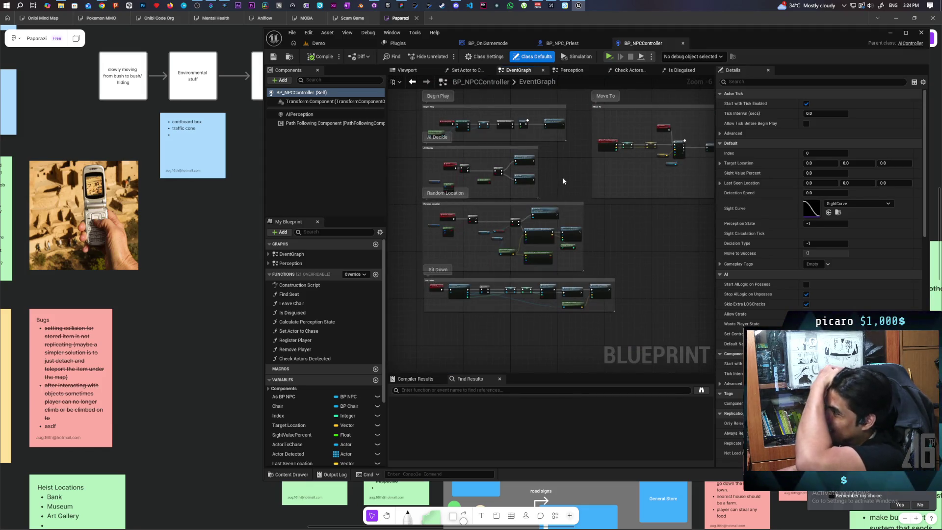
- Switch to the Perception graph, pan to the Sight States section and select the Print String message
click(585, 69)
scroll(583, 92, down, 6)
scroll(559, 157, up, 6)
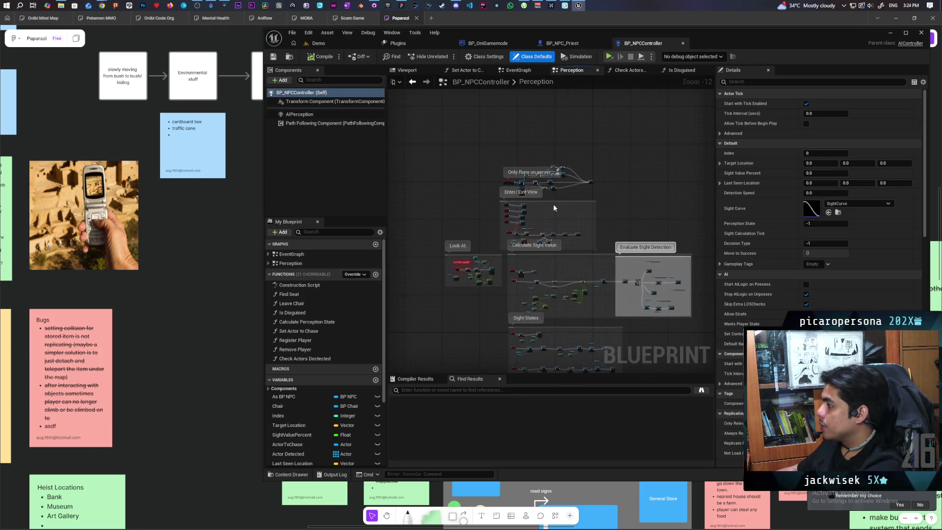
scroll(550, 198, up, 3)
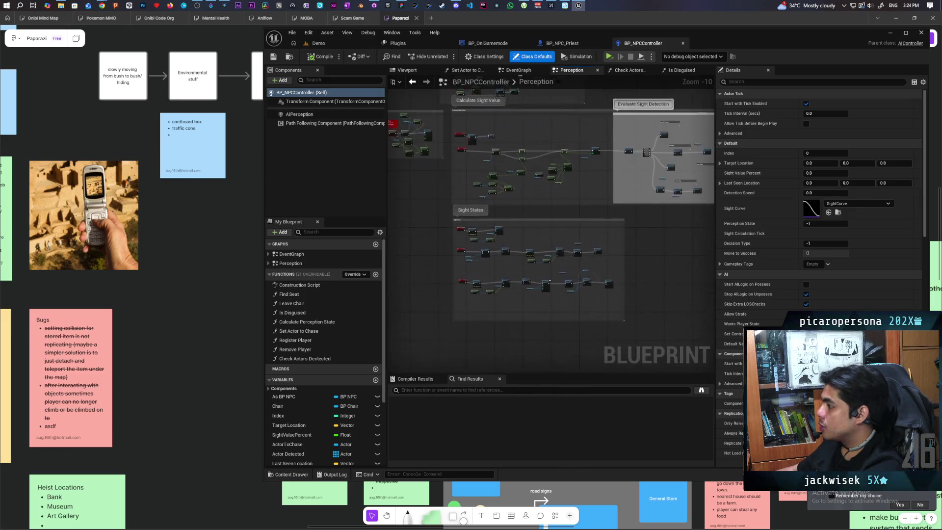
drag(503, 222, 543, 198)
mouse_move(585, 220)
mouse_down()
mouse_move(637, 210)
mouse_move(621, 208)
mouse_up()
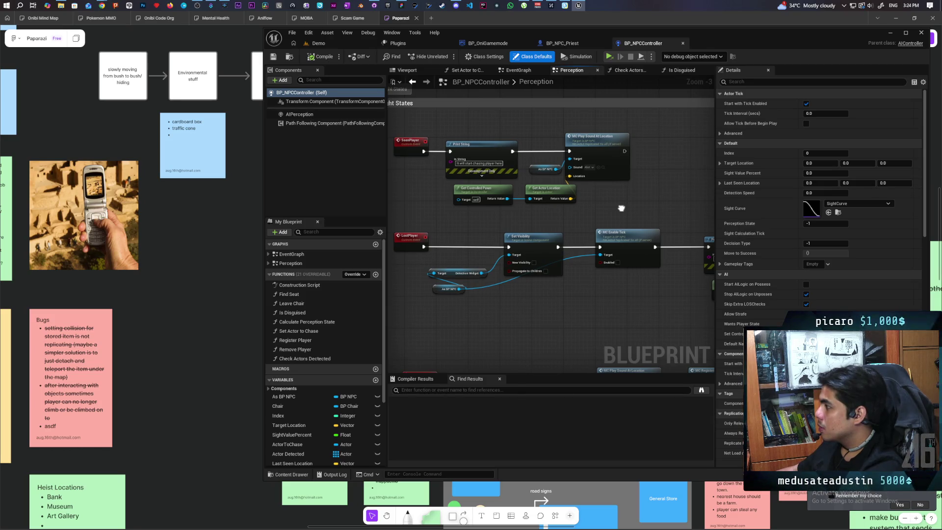
drag(486, 144, 622, 207)
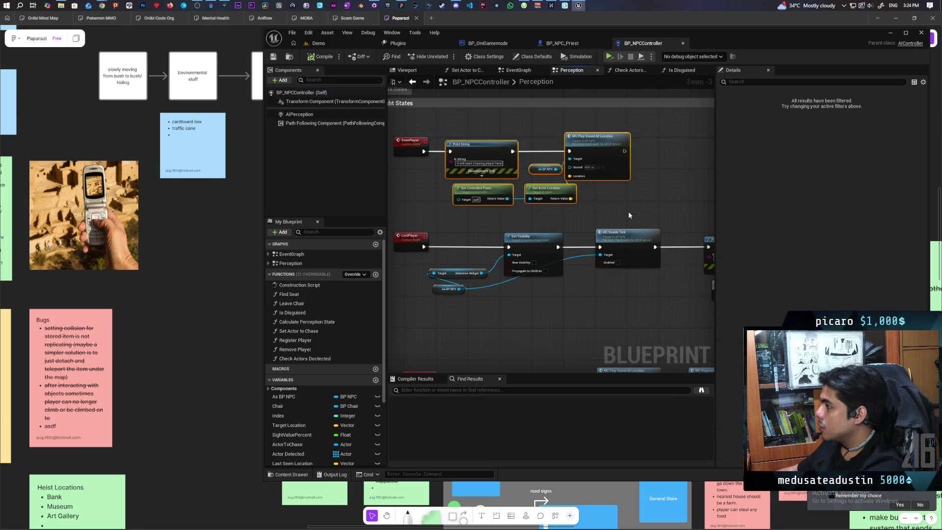
click(479, 191)
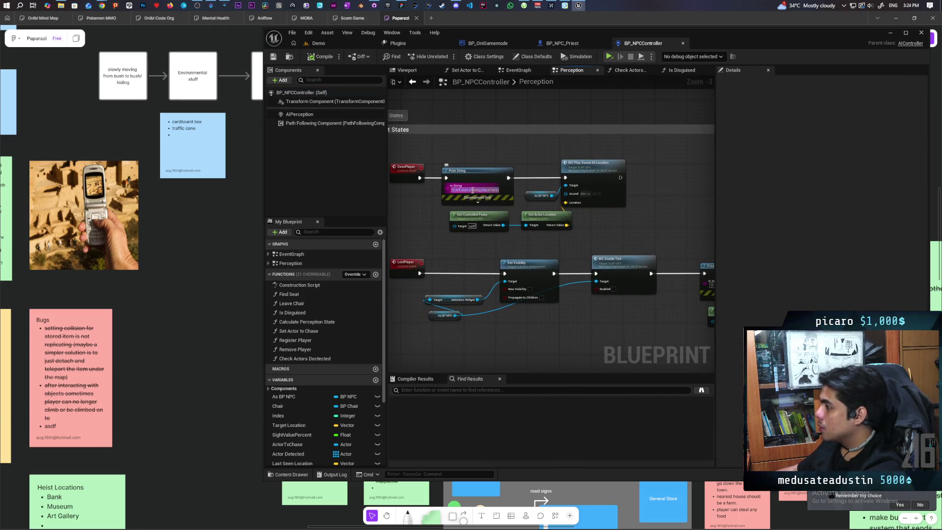
- Update the Print String message, then add Get Game Mode cast to BP_OniGamemode
text(Calling the Priest)
key(Return)
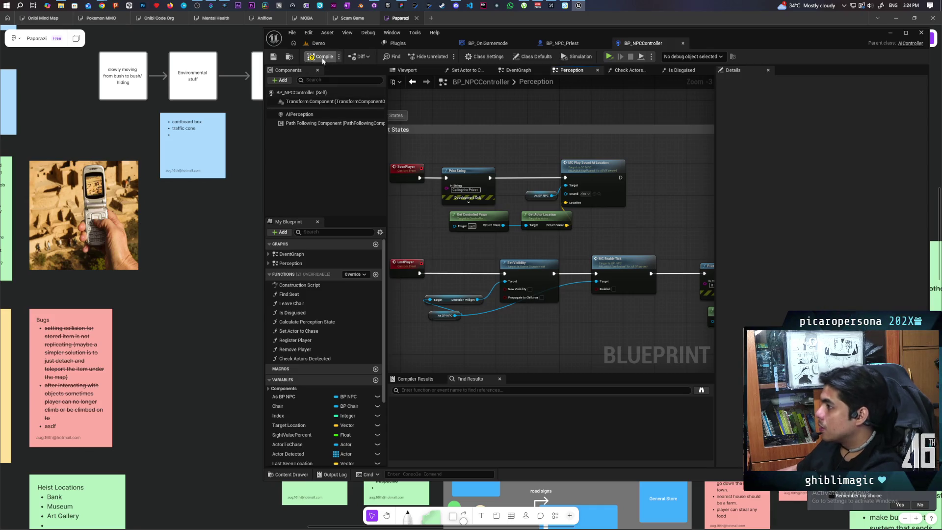
right_click(558, 210)
text(get game mode)
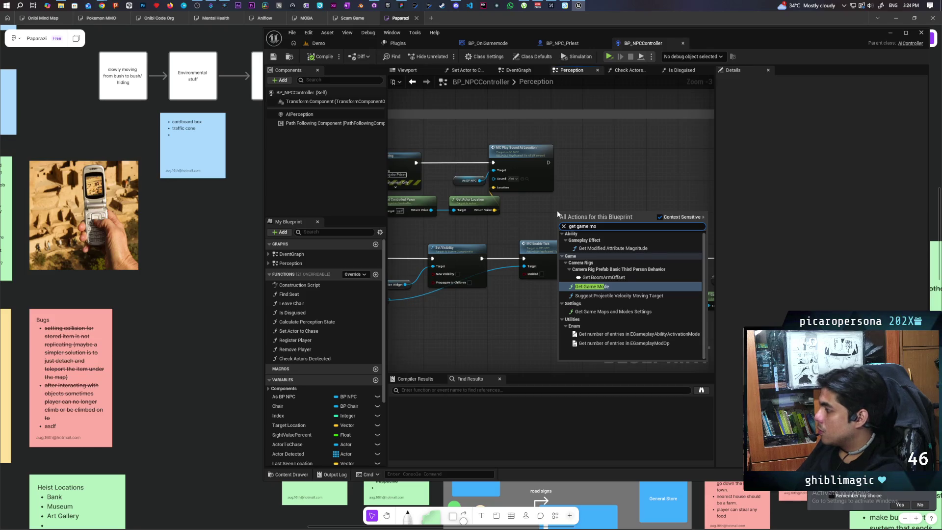
key(Return)
mouse_move(558, 211)
mouse_down()
mouse_move(537, 208)
mouse_move(603, 199)
mouse_up()
text(cast)
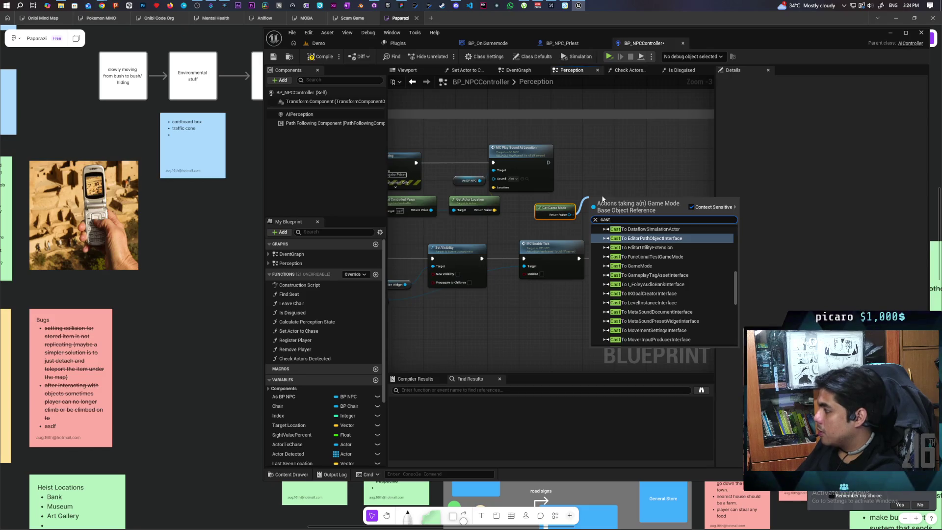
text( oni)
key(Return)
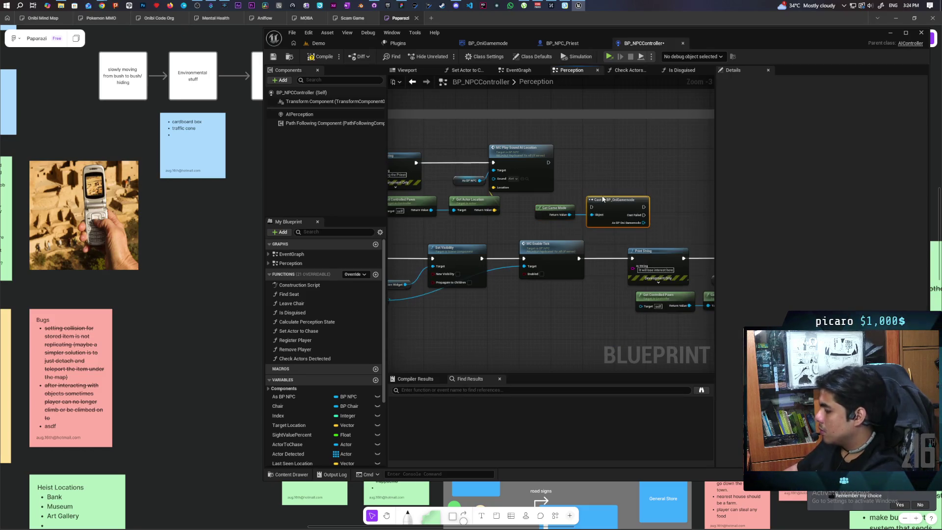
drag(593, 214, 581, 153)
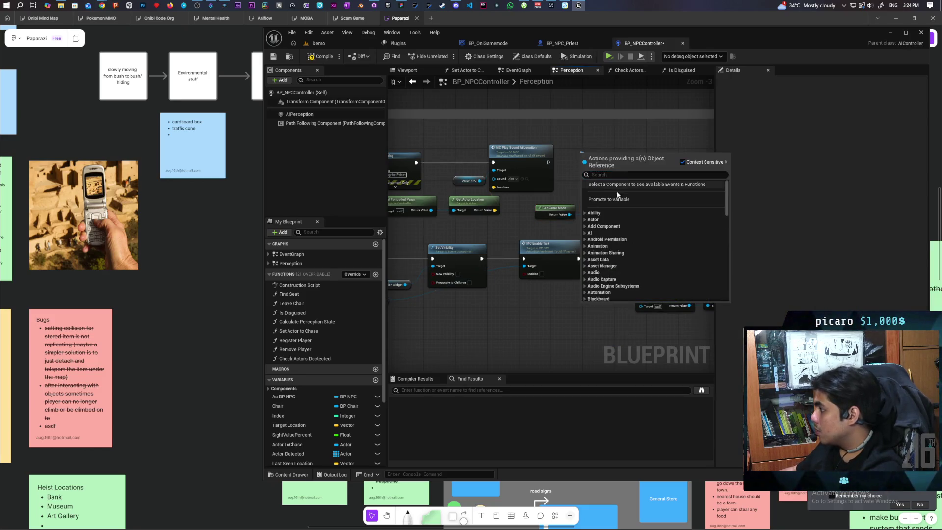
click(578, 140)
mouse_move(598, 208)
mouse_down()
mouse_move(598, 169)
mouse_move(533, 166)
mouse_move(588, 185)
mouse_up()
- Add a Call Priest node after the Cast To BP_OniGamemode node and line them up
text(call priest)
key(Return)
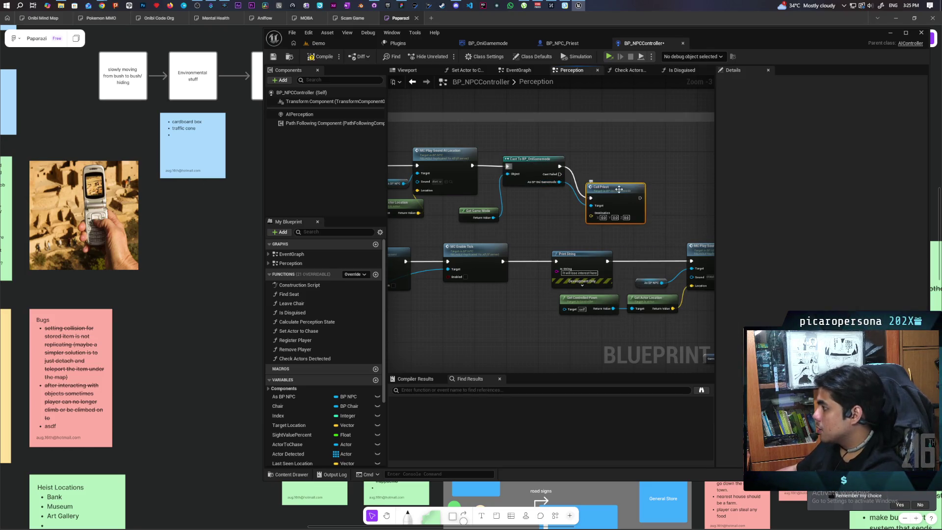
drag(619, 189, 617, 159)
scroll(533, 201, down, 1)
scroll(551, 176, up, 2)
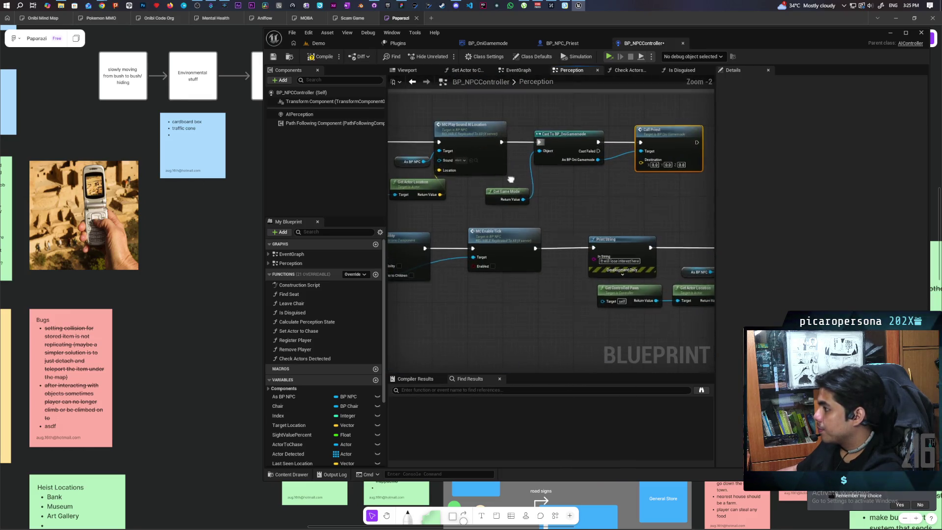
drag(508, 177, 568, 183)
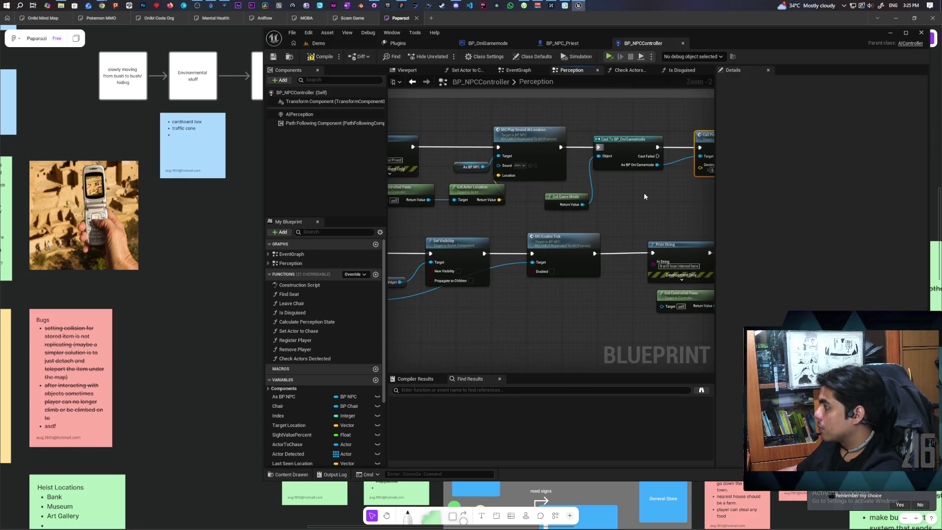
scroll(295, 425, down, 5)
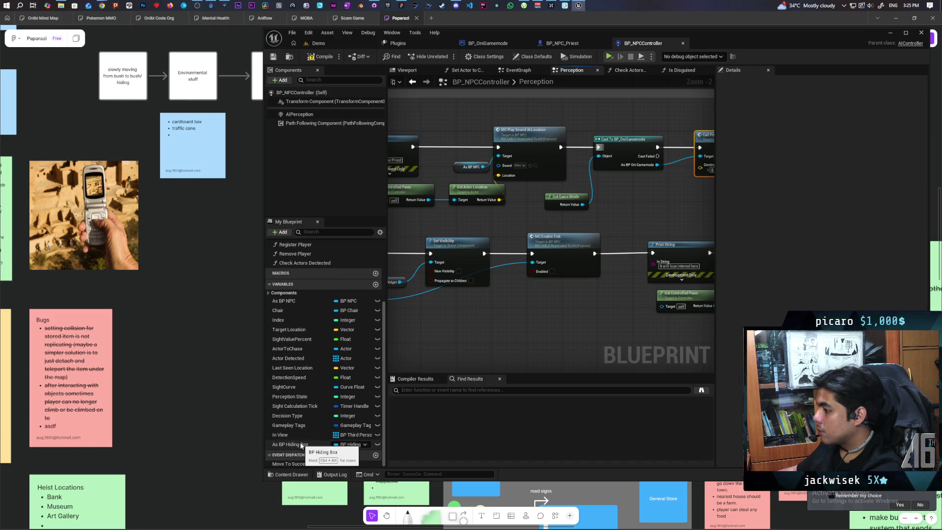
scroll(589, 310, down, 5)
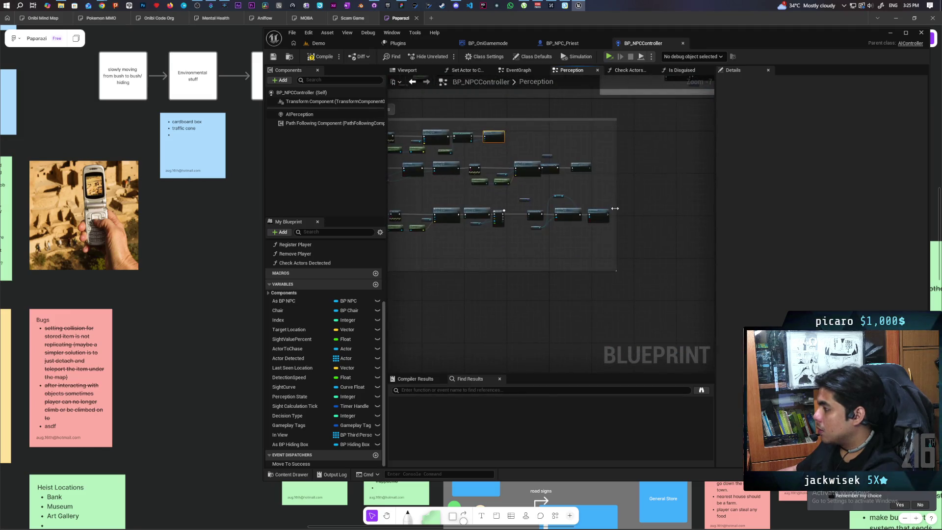
scroll(614, 208, up, 5)
scroll(604, 214, down, 4)
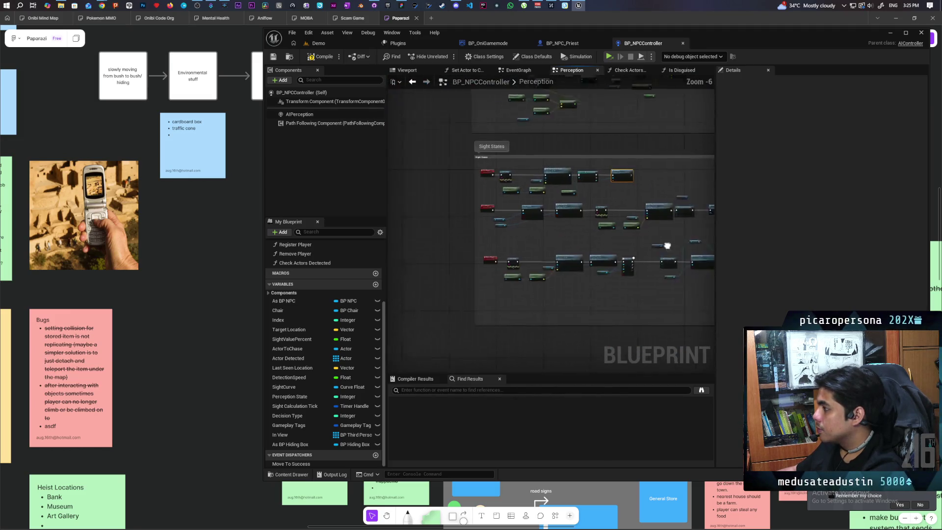
scroll(661, 243, up, 7)
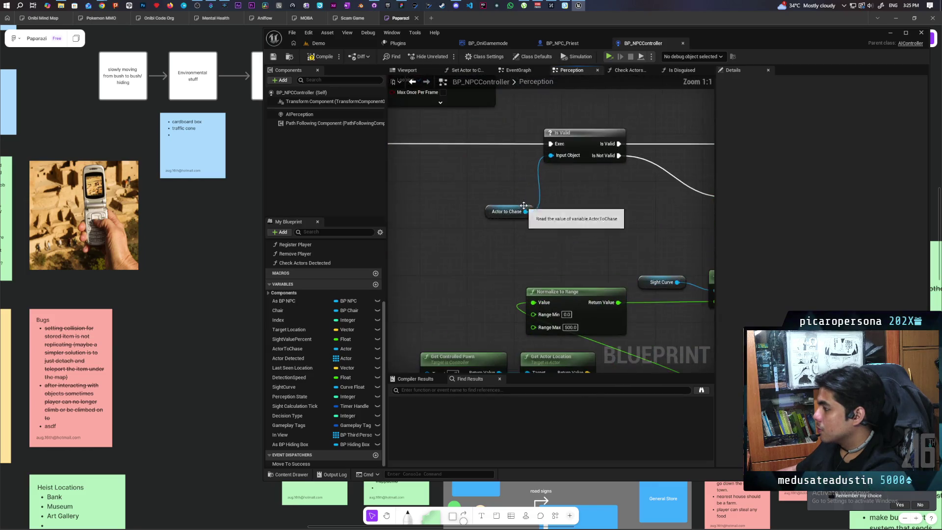
scroll(540, 223, down, 5)
- Insert an Is Valid check on Actor to Chase between the cast and Call Priest
click(533, 220)
mouse_move(533, 219)
mouse_down()
mouse_move(561, 225)
mouse_move(448, 127)
mouse_move(510, 197)
mouse_up()
click(454, 191)
key(ctrl+v)
scroll(456, 191, up, 4)
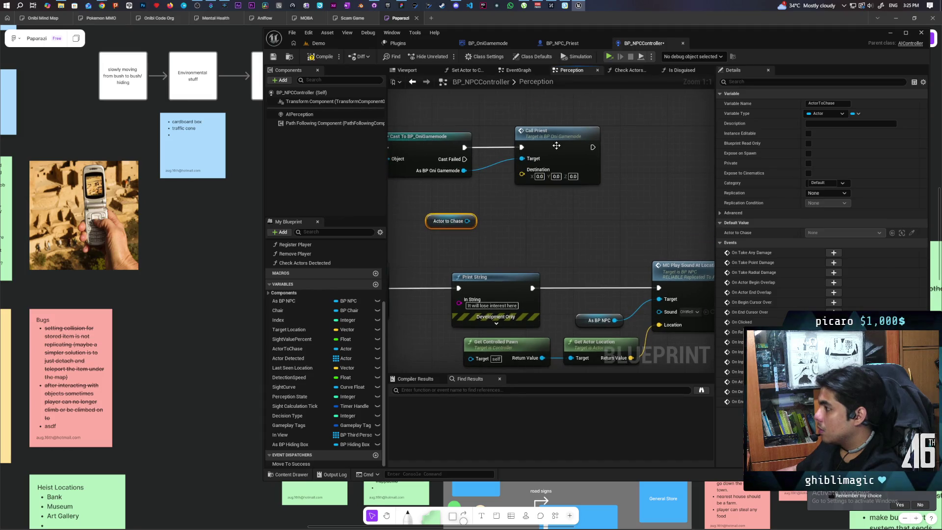
drag(558, 148, 657, 148)
key(ctrl+v)
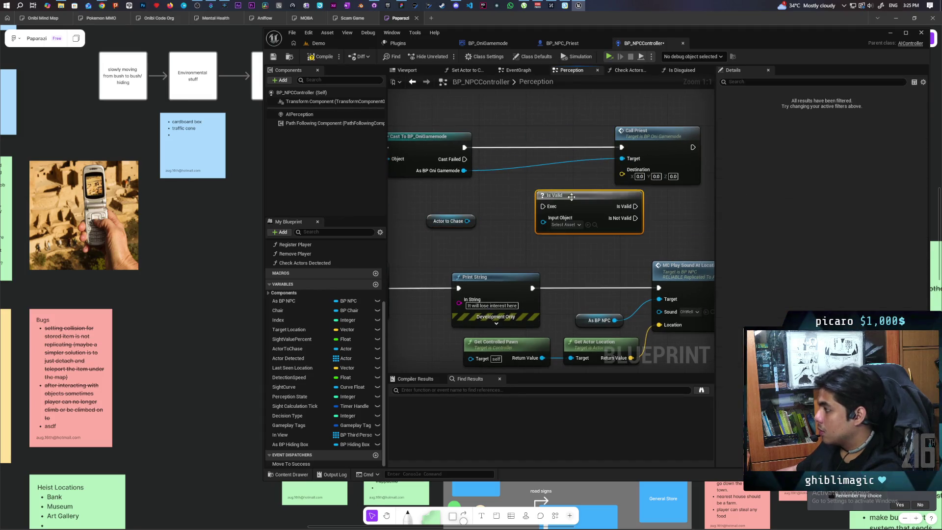
drag(538, 195, 531, 146)
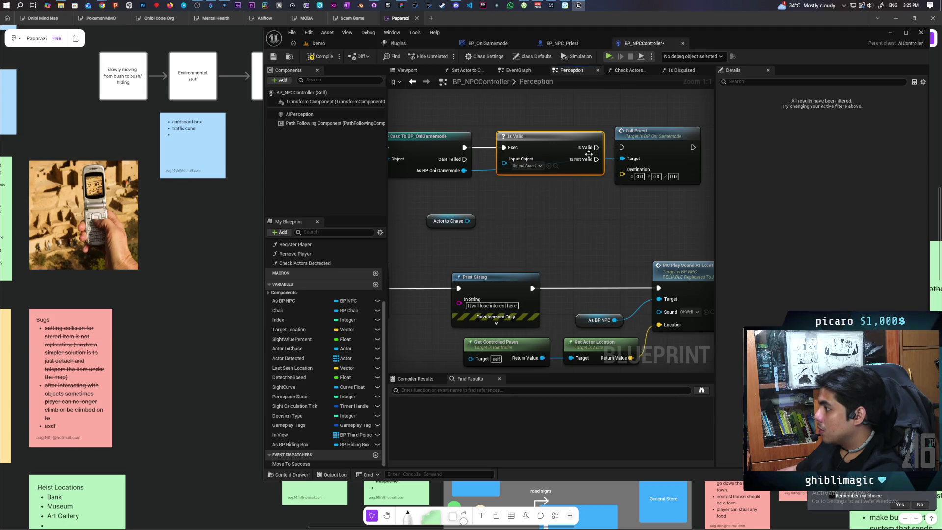
drag(467, 221, 504, 163)
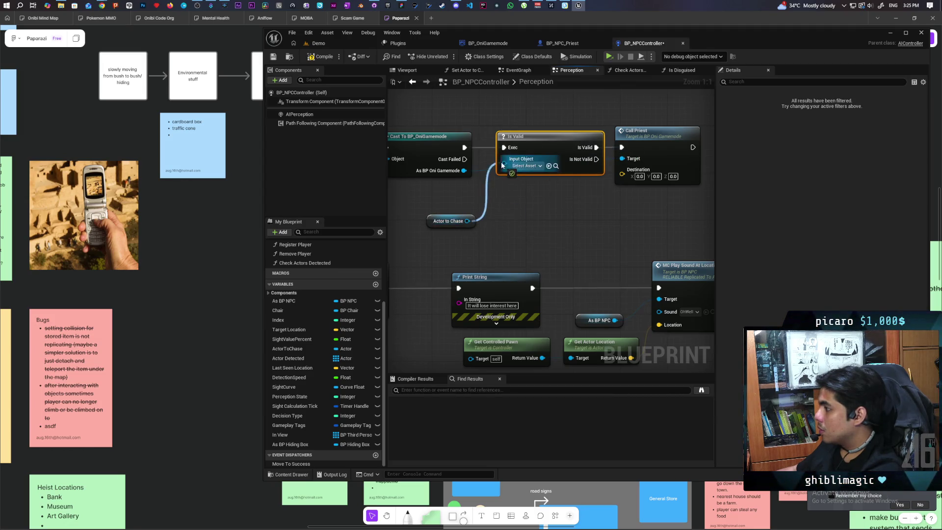
- Feed Actor to Chase's Get Actor Location into Call Priest's Destination and compile
drag(467, 220, 525, 201)
text(get actor loca)
key(Return)
drag(594, 217, 622, 170)
key(ctrl+s)
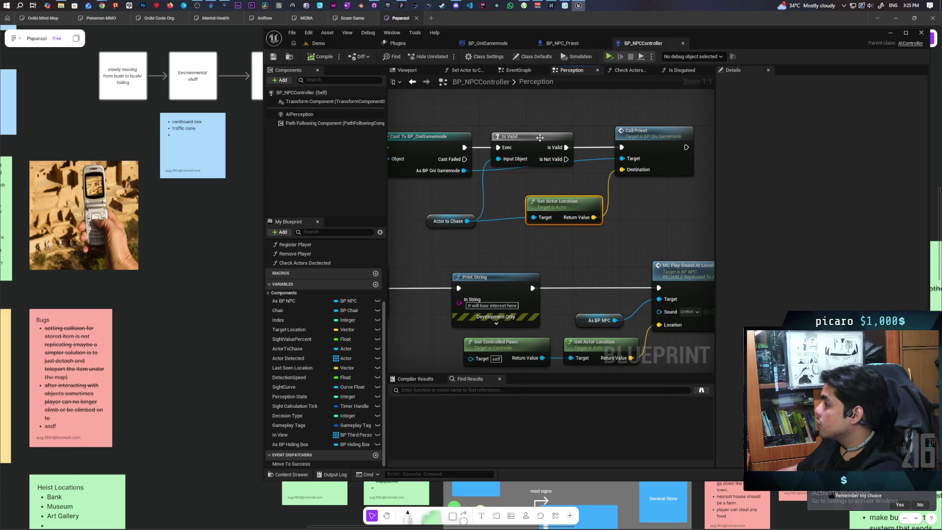
click(294, 57)
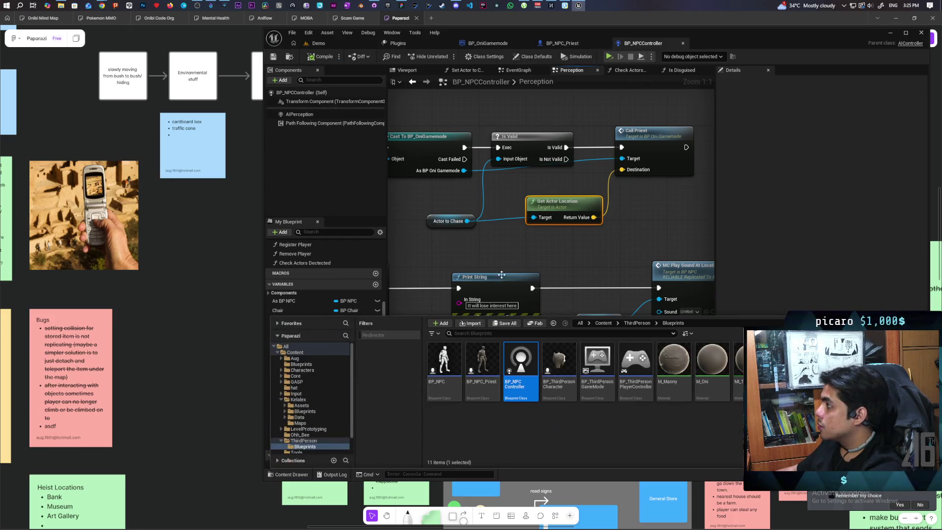
- Create a child blueprint class of BP_NPCController named BP_NPC_Priest_Controller in ThirdPerson Blueprints
right_click(523, 373)
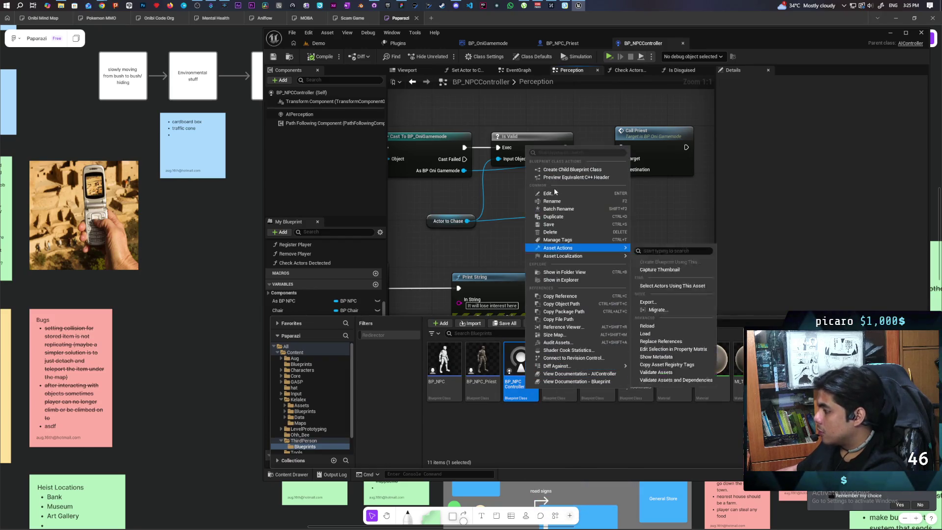
click(591, 170)
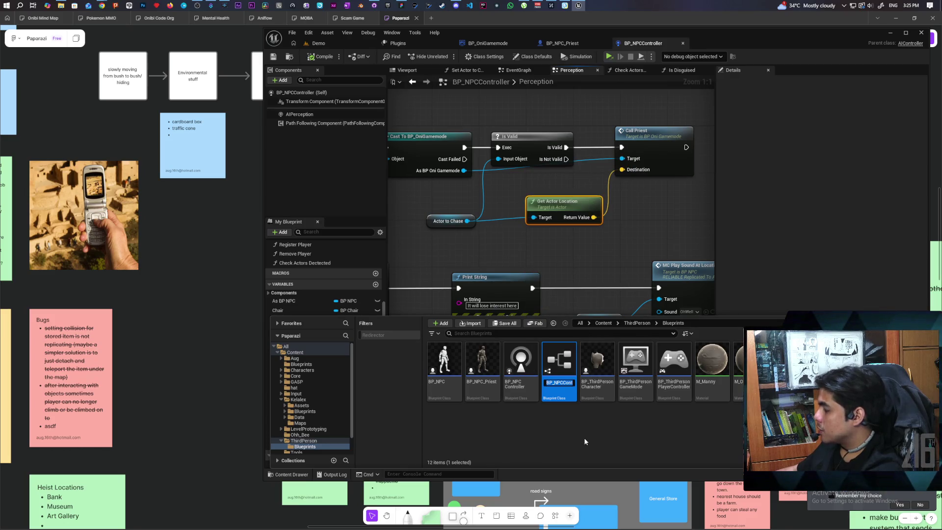
text(BP_NPCController)
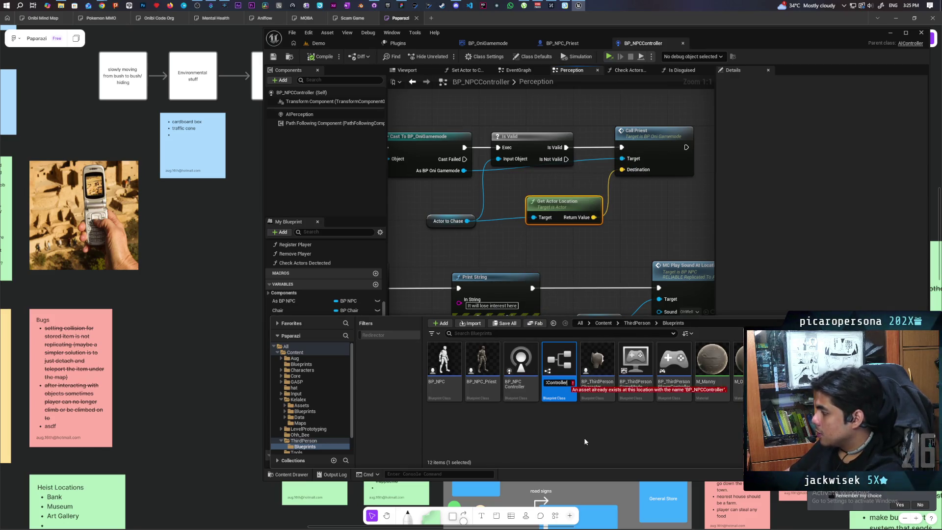
key(BackSpace)
key(BackSpace)
key(BackSpace)
key(BackSpace)
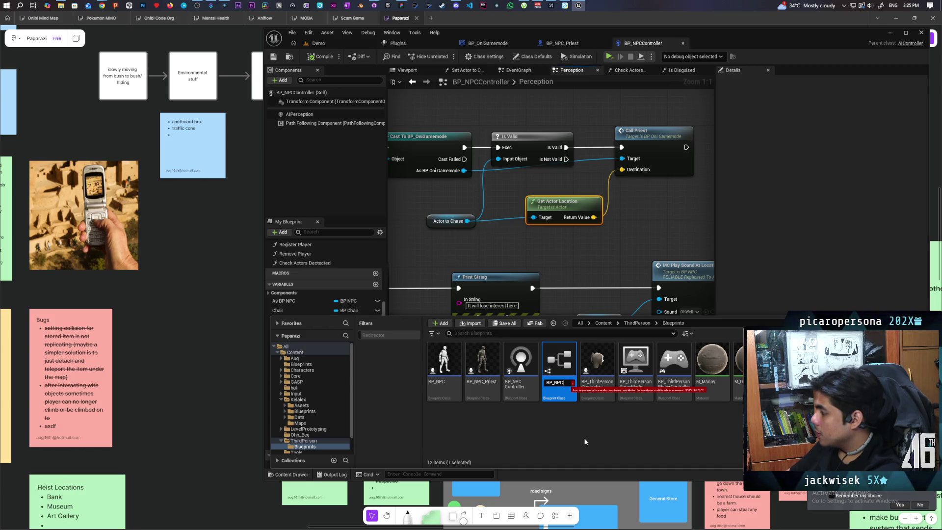
text(_Priest_)
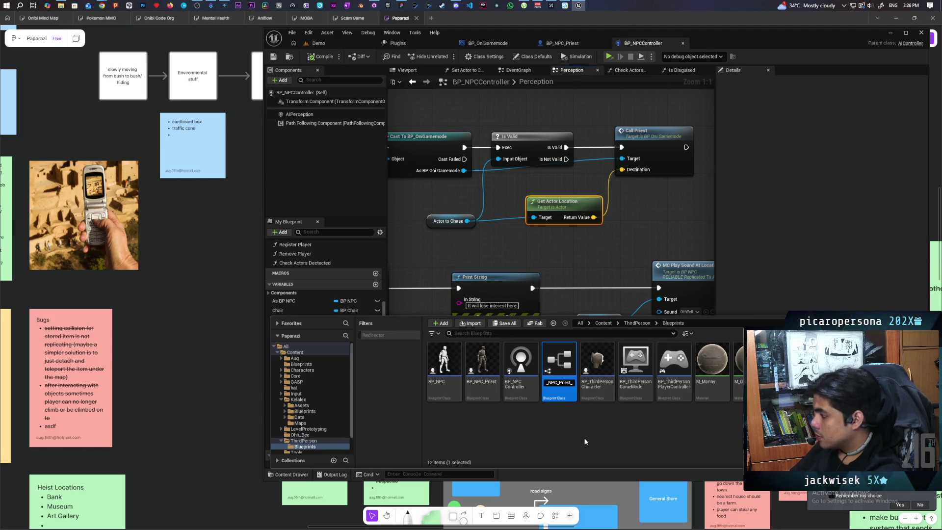
text(Controller)
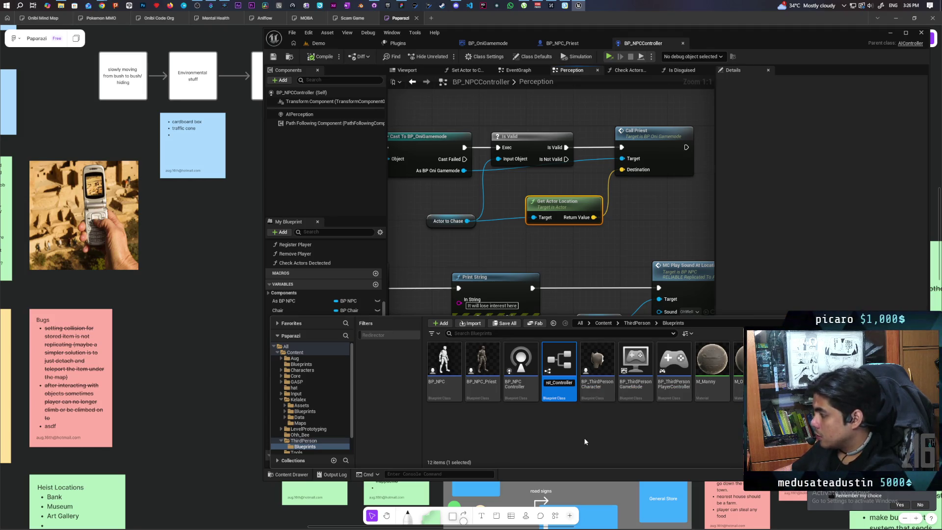
key(Return)
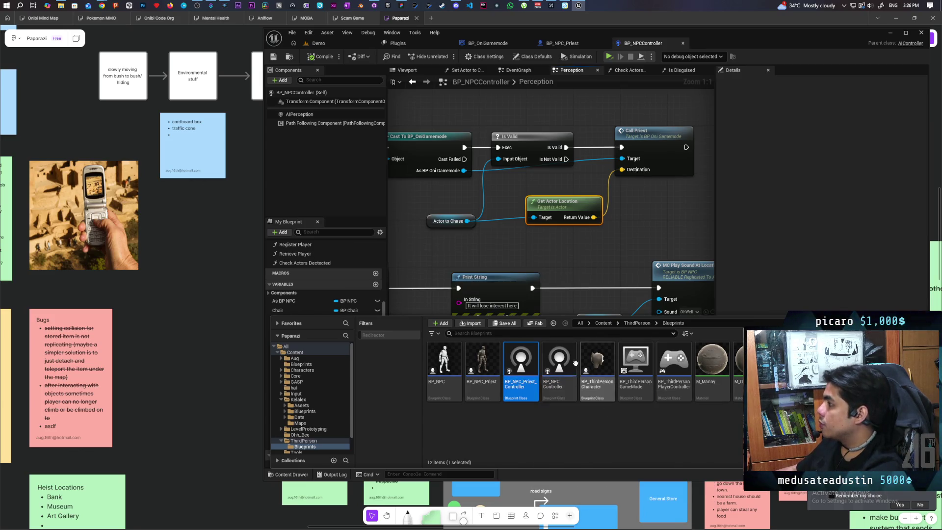
click(562, 43)
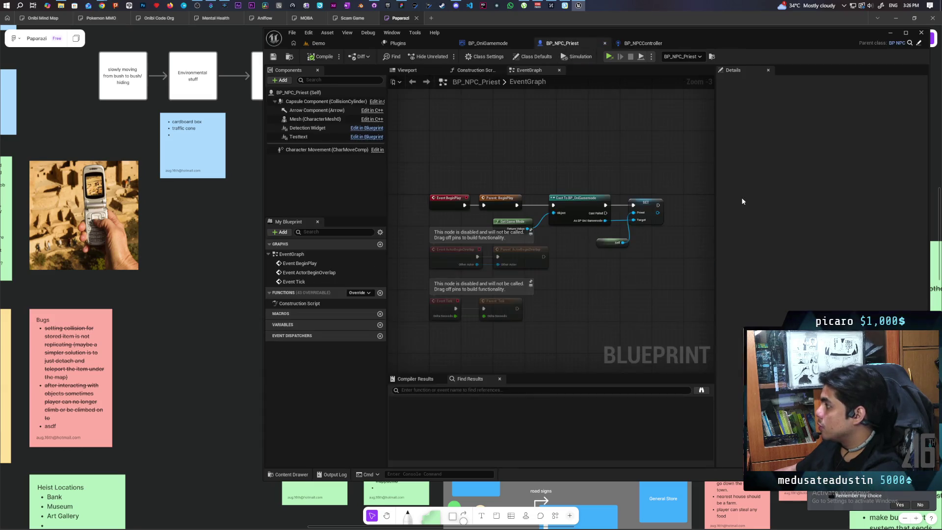
- Set BP_NPC_Priest's AI Controller Class to BP_NPC_Priest_Controller in Class Defaults and compile
click(303, 92)
click(785, 82)
text(controller)
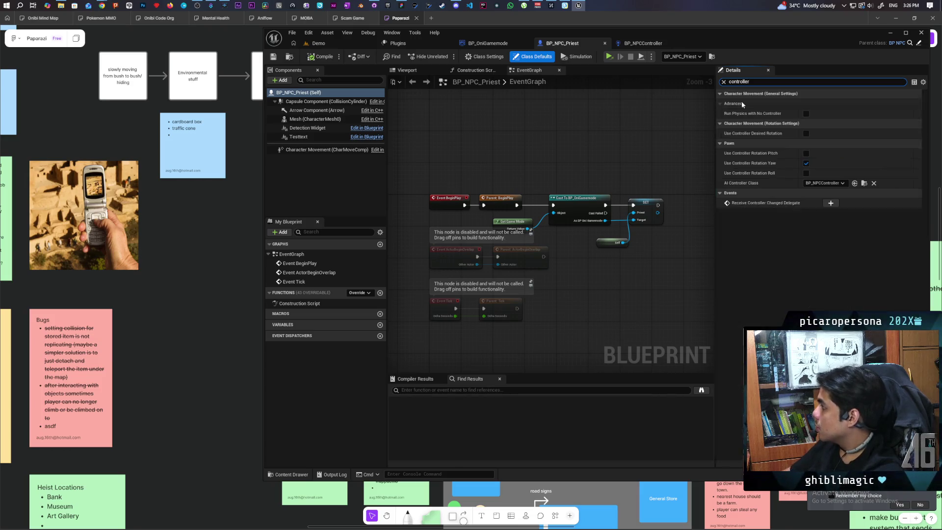
click(856, 183)
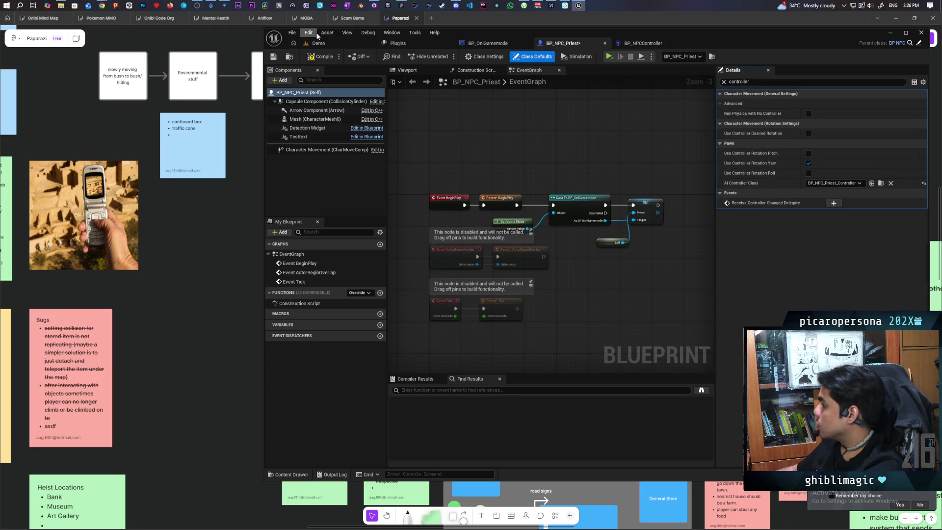
click(324, 57)
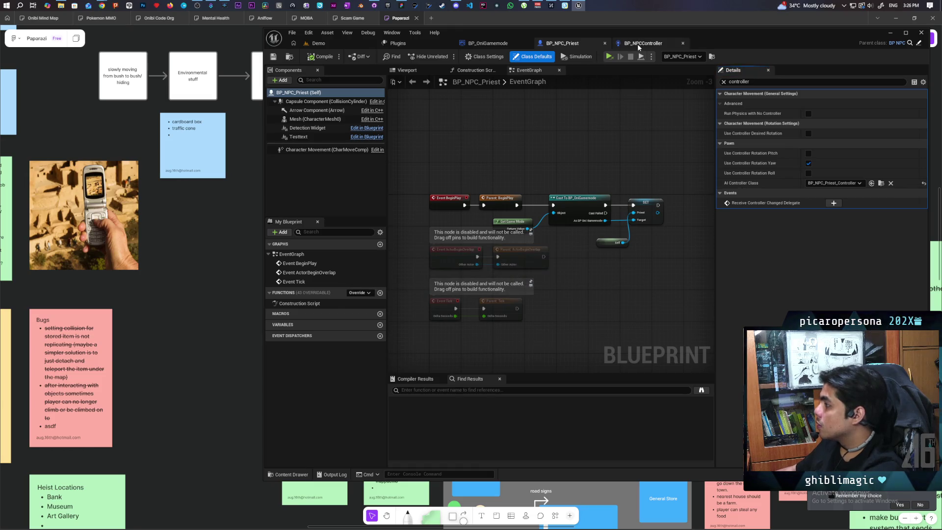
- Open BP_NPC_Priest_Controller from the Content Drawer for editing
click(639, 45)
click(563, 43)
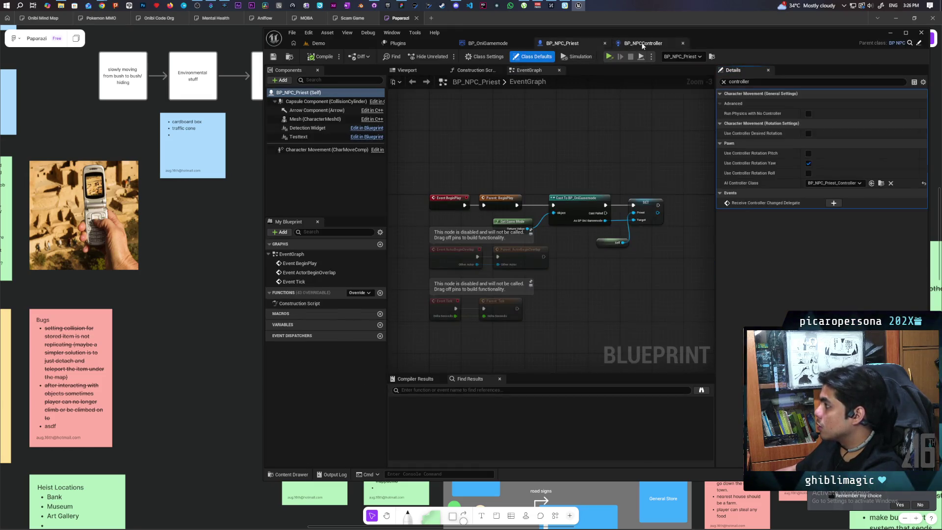
click(643, 44)
click(288, 474)
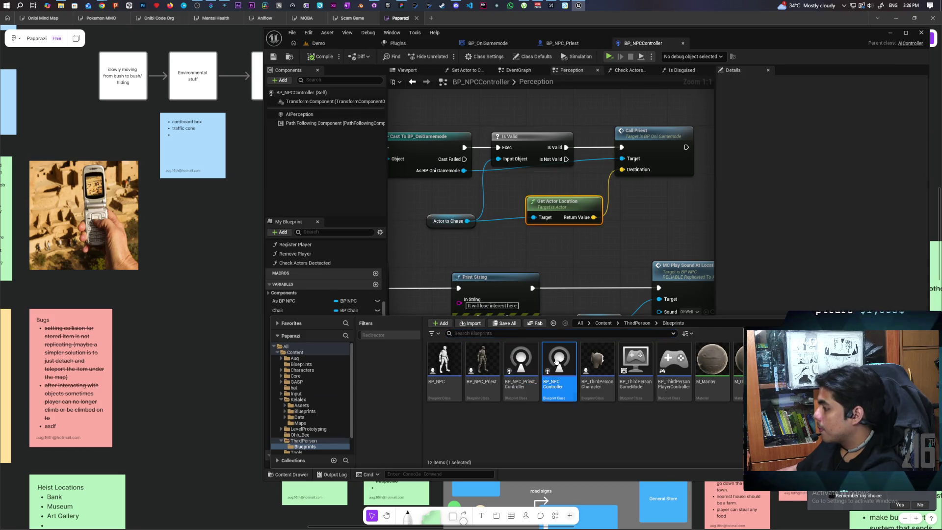
double_click(521, 363)
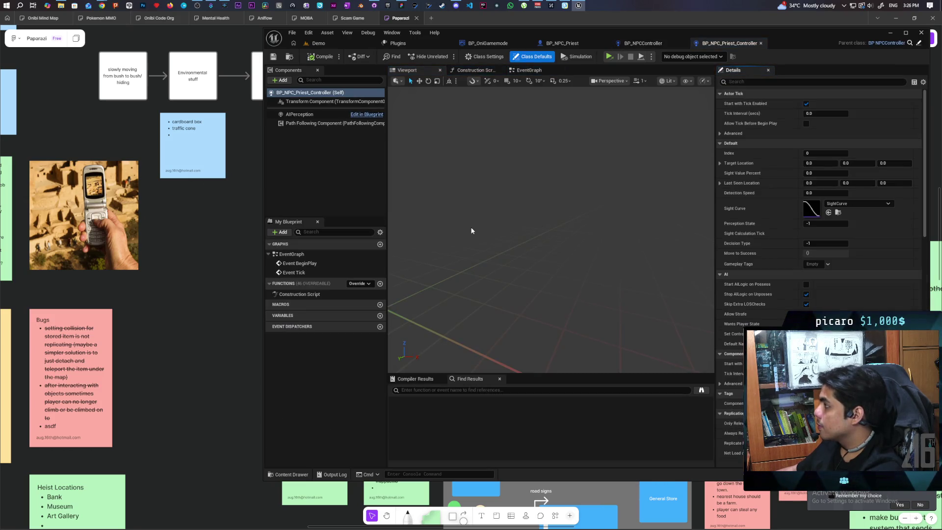
- Glance at the new controller's event graph, then review BP_NPCController's Perception graph comment groups
click(538, 72)
scroll(510, 129, down, 2)
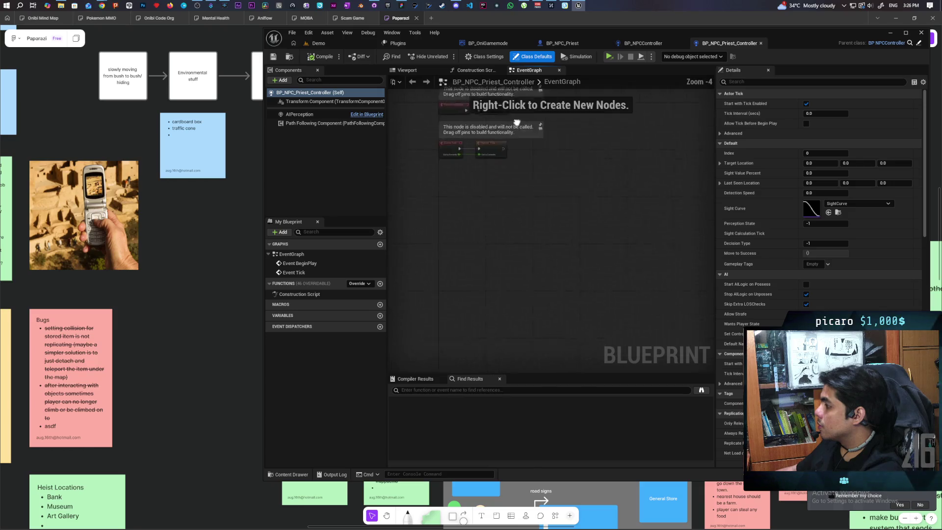
click(643, 43)
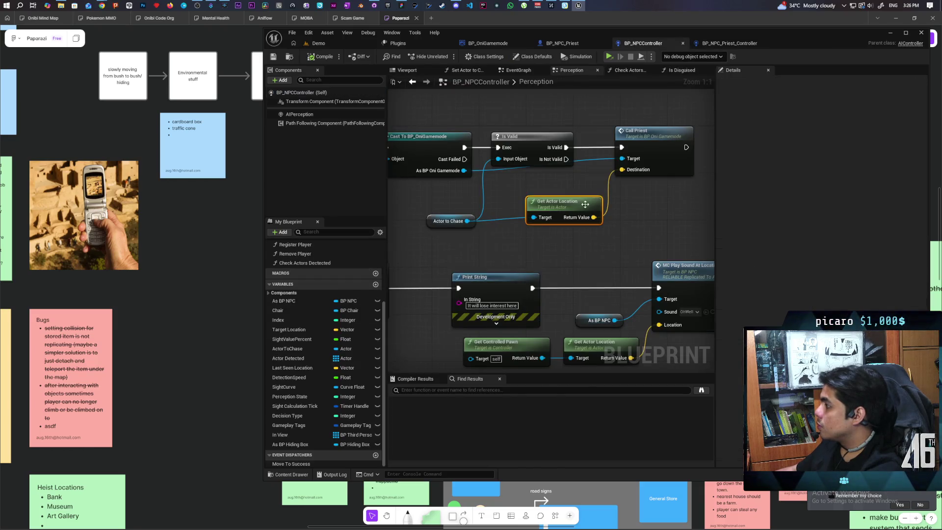
scroll(632, 223, down, 2)
scroll(555, 202, up, 3)
scroll(594, 187, down, 2)
mouse_move(594, 187)
mouse_down()
mouse_move(454, 189)
mouse_move(458, 154)
mouse_up()
scroll(442, 219, down, 5)
scroll(496, 196, up, 2)
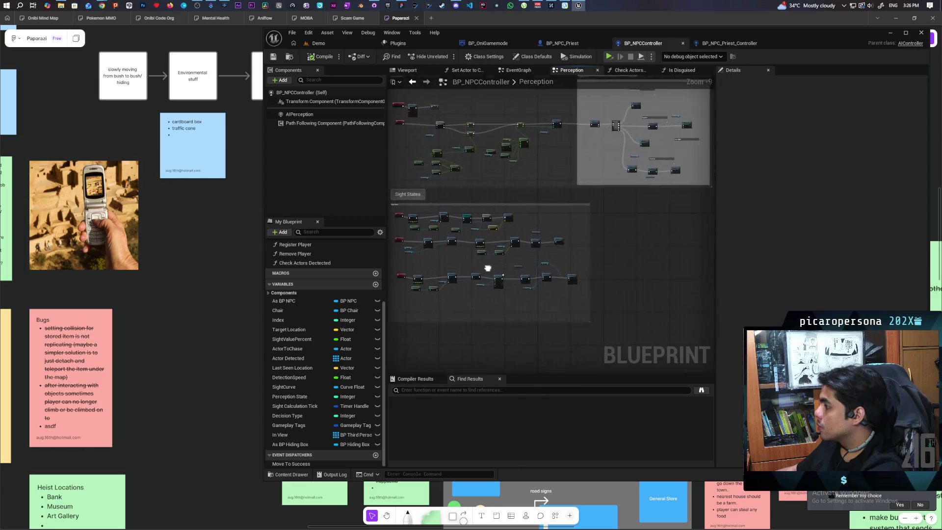
drag(505, 197, 507, 271)
scroll(507, 271, up, 2)
scroll(555, 204, down, 1)
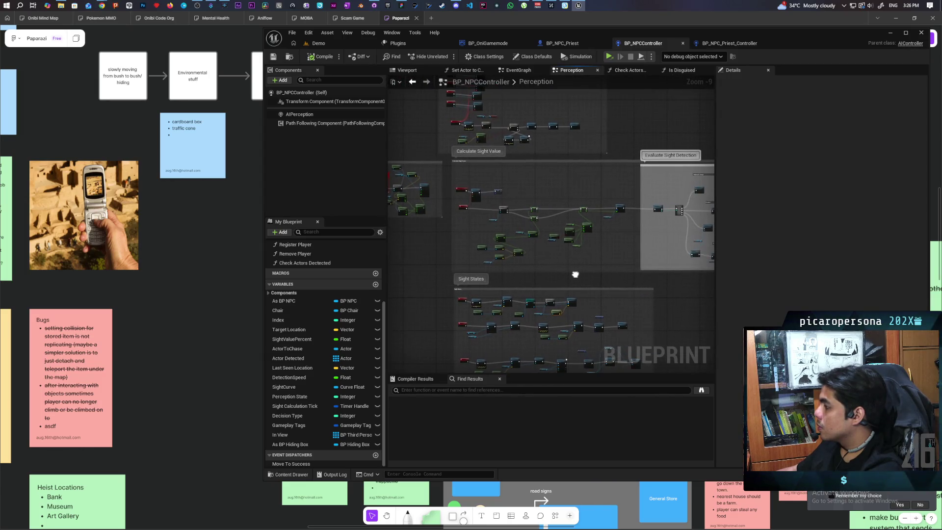
scroll(647, 196, up, 7)
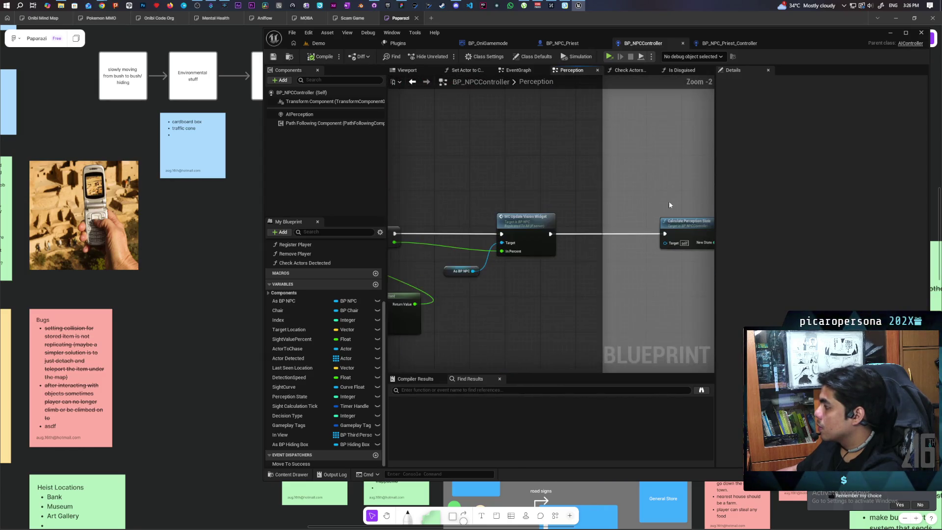
- Inspect Calculate Perception State and Check States_2, then return to BP_NPC_Priest_Controller
drag(667, 201, 494, 187)
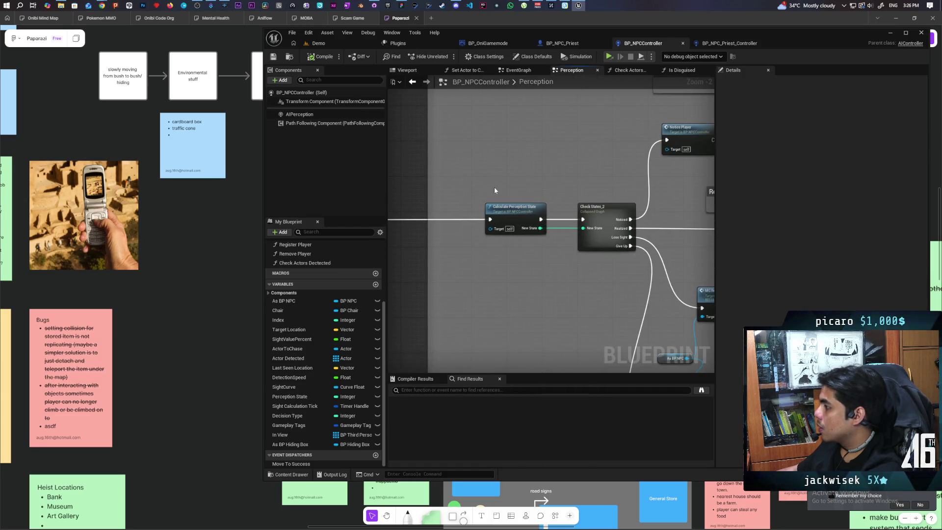
scroll(495, 186, down, 5)
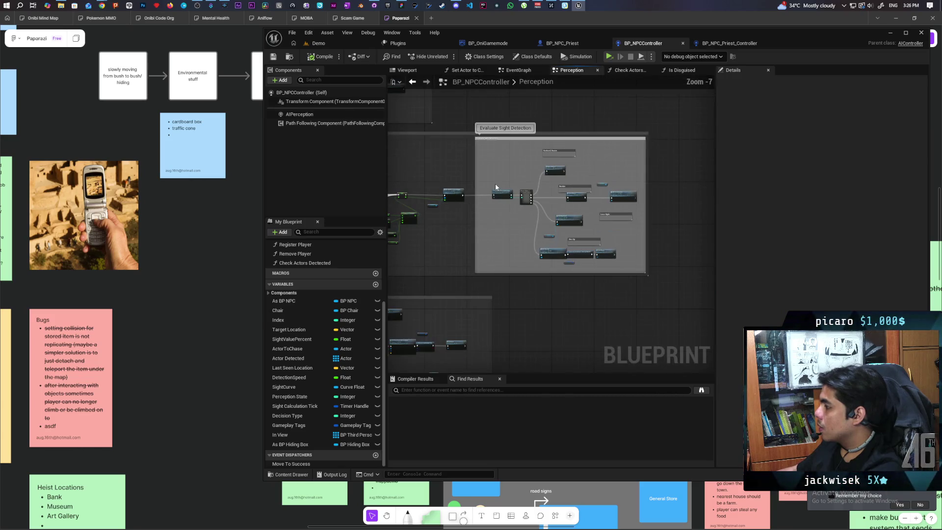
scroll(559, 220, up, 4)
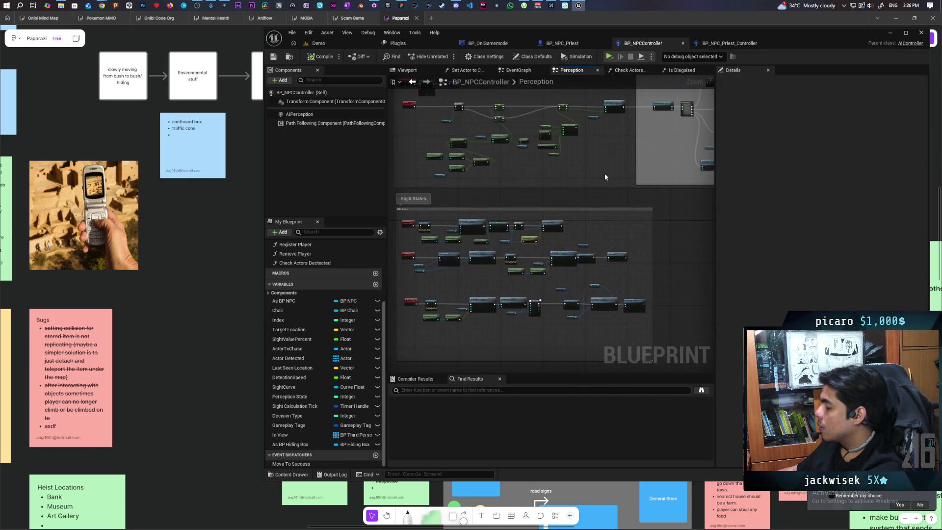
scroll(549, 216, down, 2)
scroll(530, 213, up, 2)
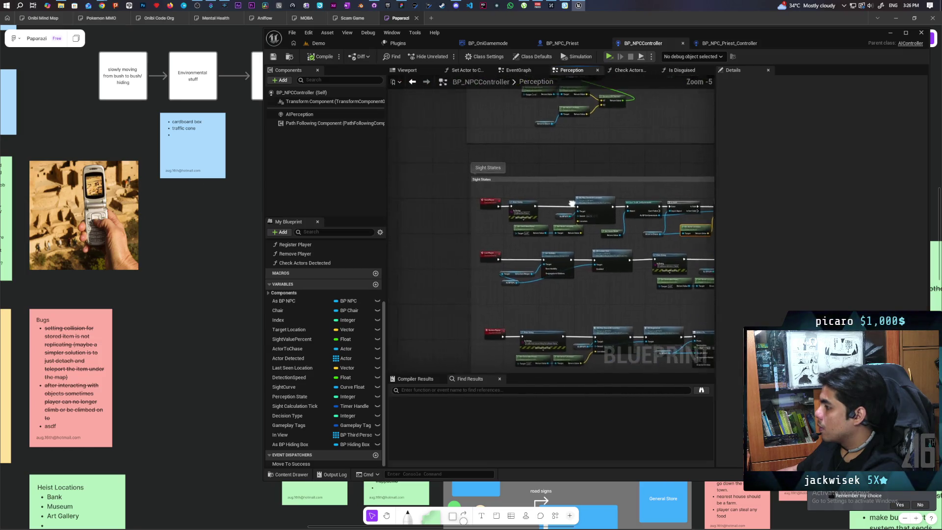
scroll(515, 208, down, 3)
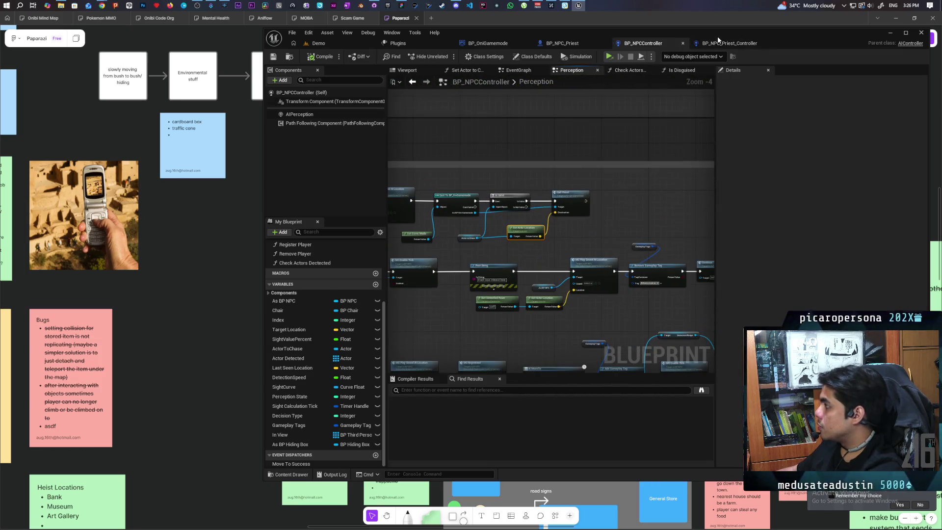
click(729, 43)
- Add Event SeenPlayer and wire it into a new AI MoveTo node
right_click(447, 235)
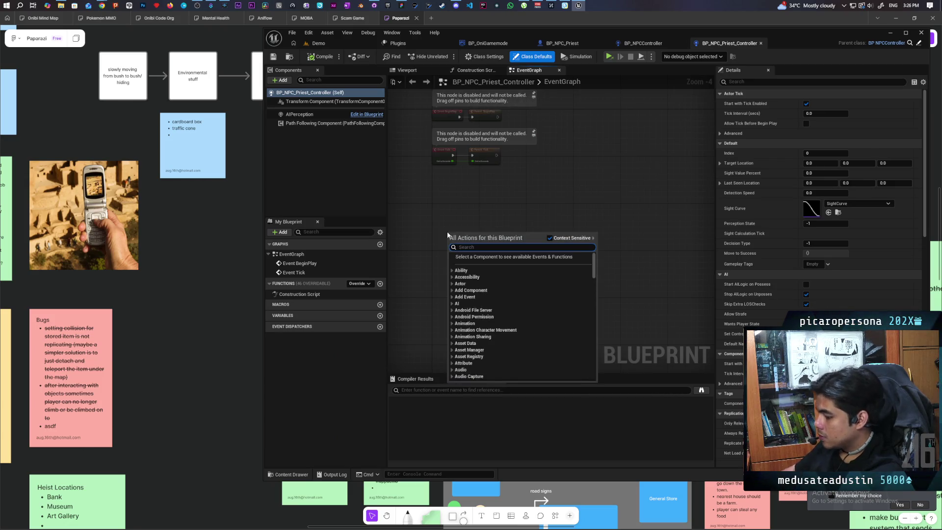
text(seen pla)
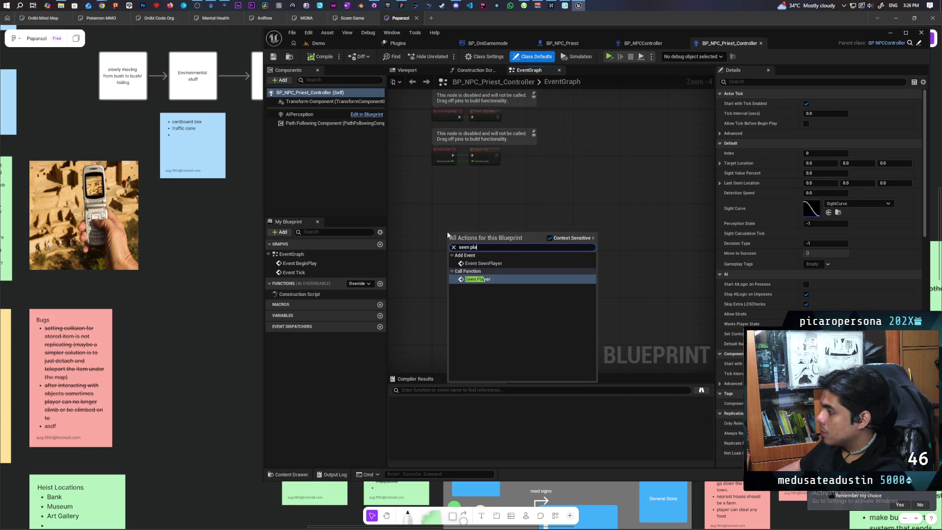
click(469, 265)
scroll(450, 255, up, 5)
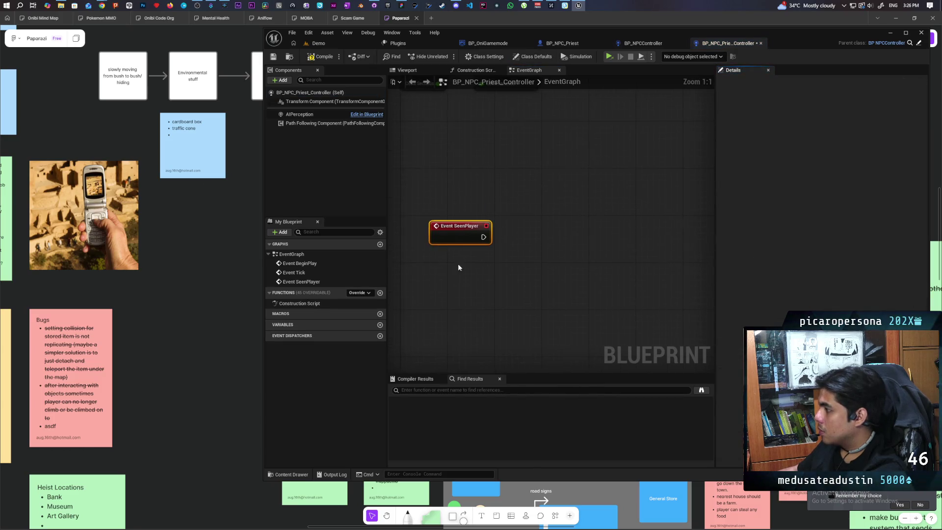
key(ctrl+s)
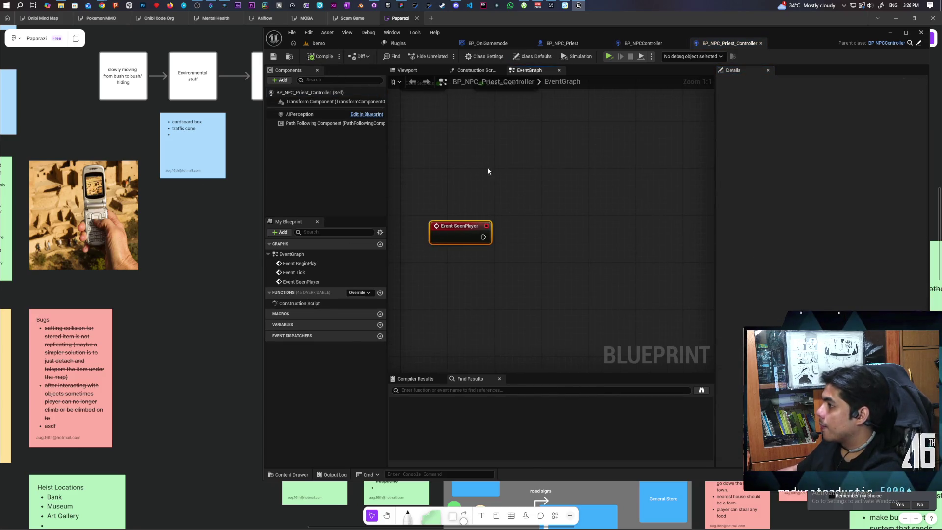
right_click(542, 236)
text(ai move t)
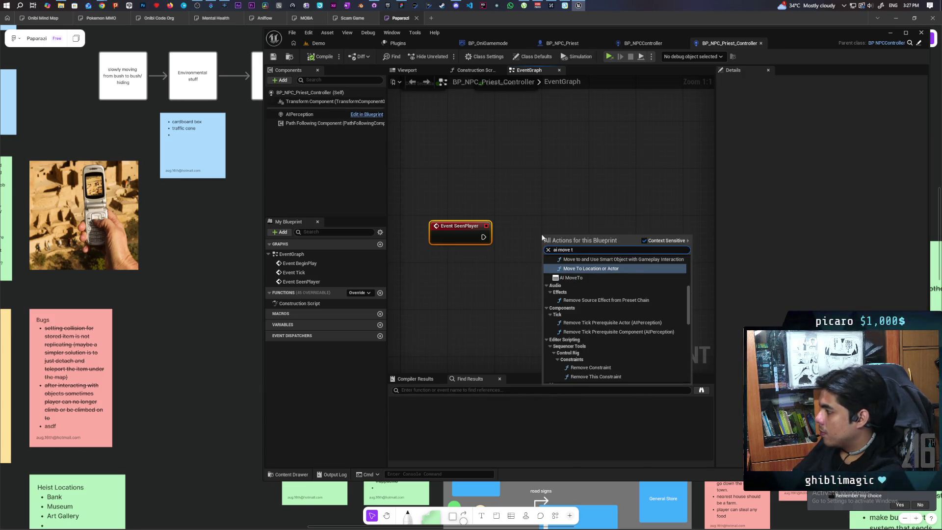
key(Down)
key(Return)
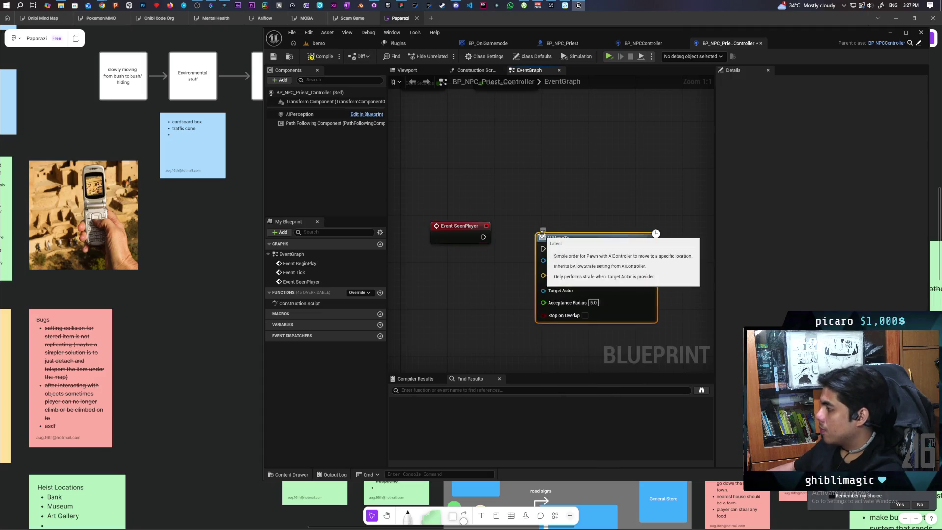
mouse_move(484, 237)
mouse_down()
mouse_move(572, 201)
mouse_move(602, 224)
mouse_move(604, 240)
mouse_up()
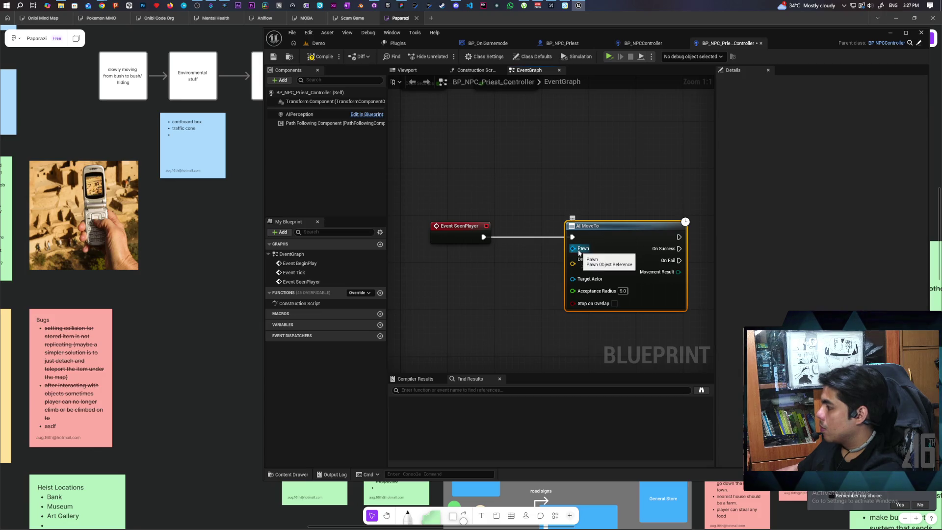
- Add an Actor to Chase getter and compare against BP_NPCController's Perception graph setup
right_click(500, 181)
text(actor tocha)
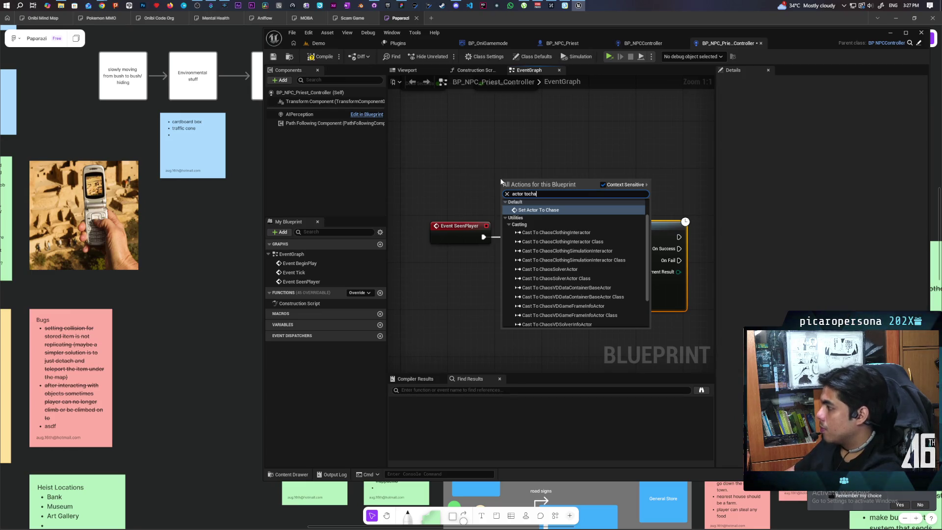
key(BackSpace)
key(BackSpace)
key(BackSpace)
text(chase)
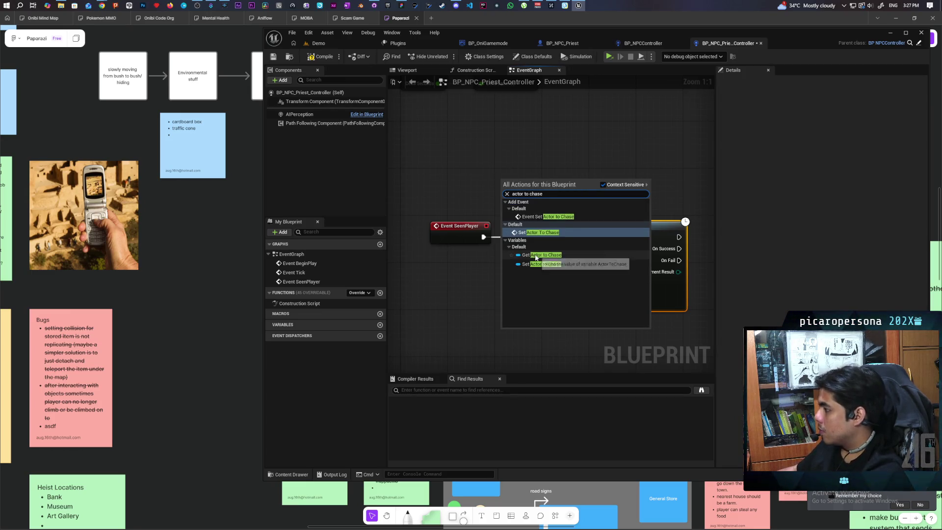
click(542, 254)
drag(536, 181, 574, 248)
key(Escape)
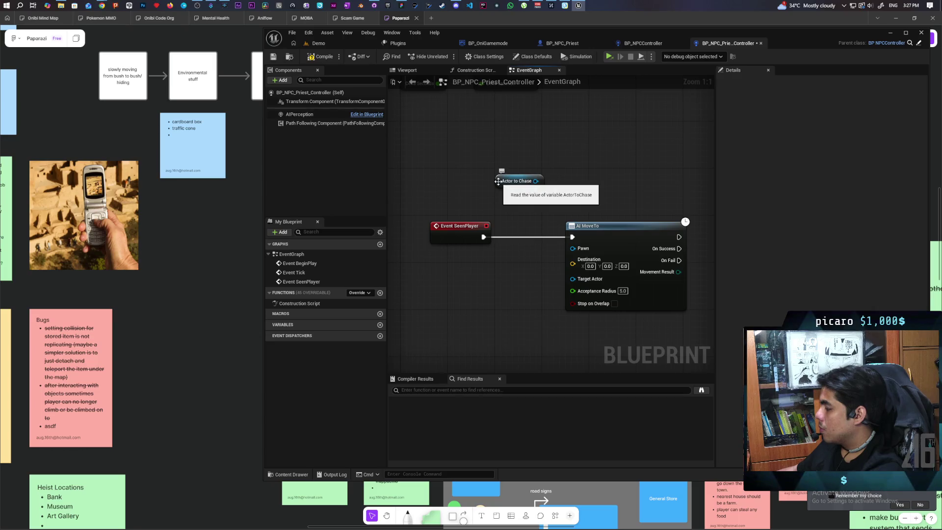
click(655, 44)
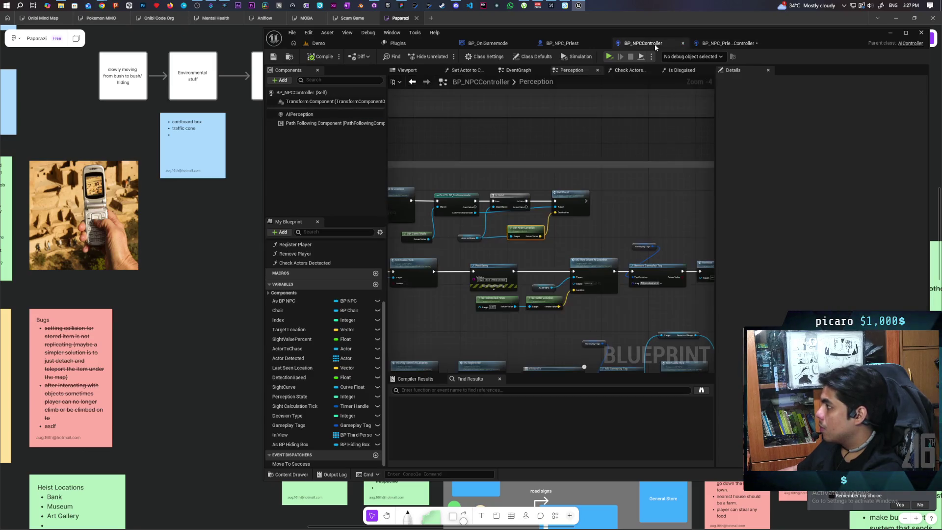
click(718, 45)
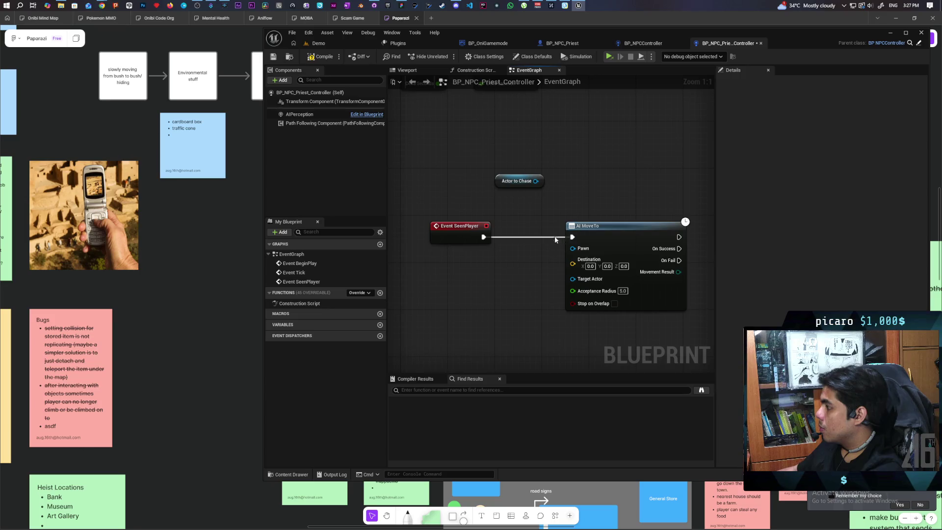
click(647, 45)
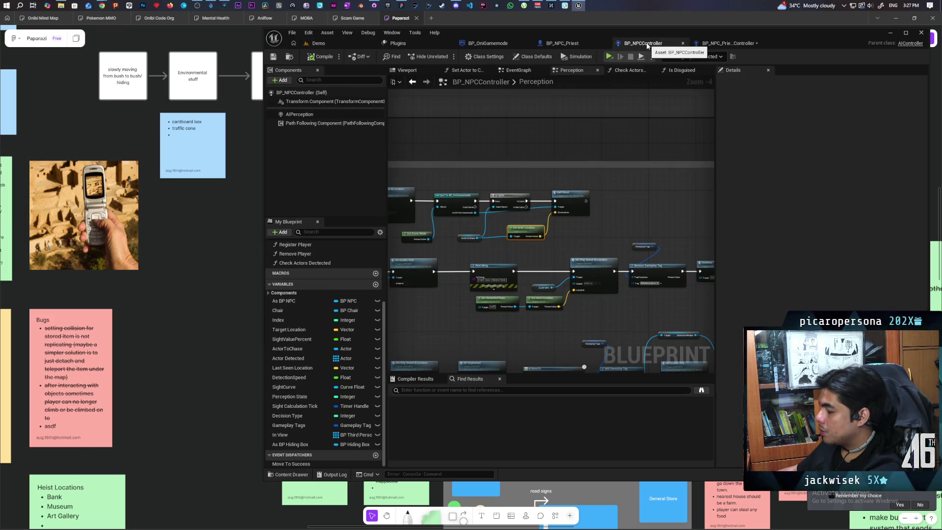
click(726, 43)
- Connect an As BP NPC getter to AI MoveTo's Pawn, place Actor to Chase, compile and save
right_click(555, 151)
text(bp npc)
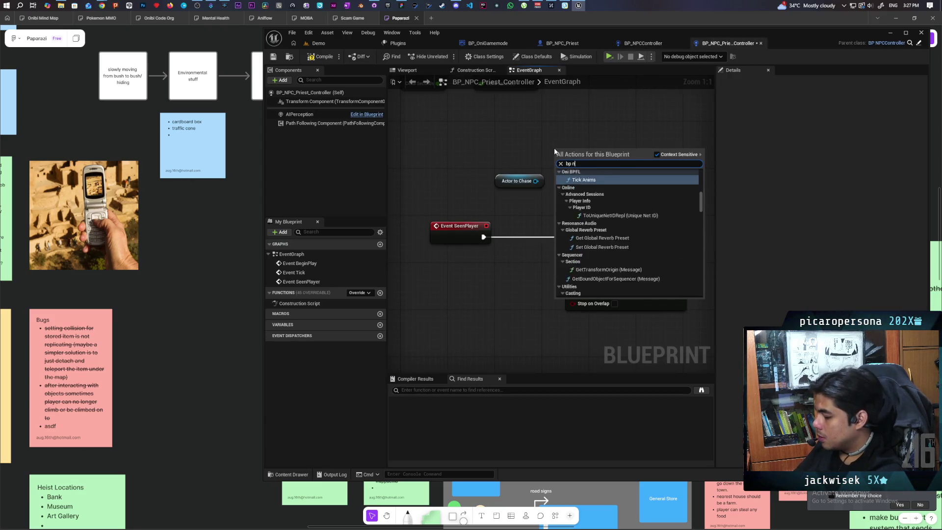
key(Return)
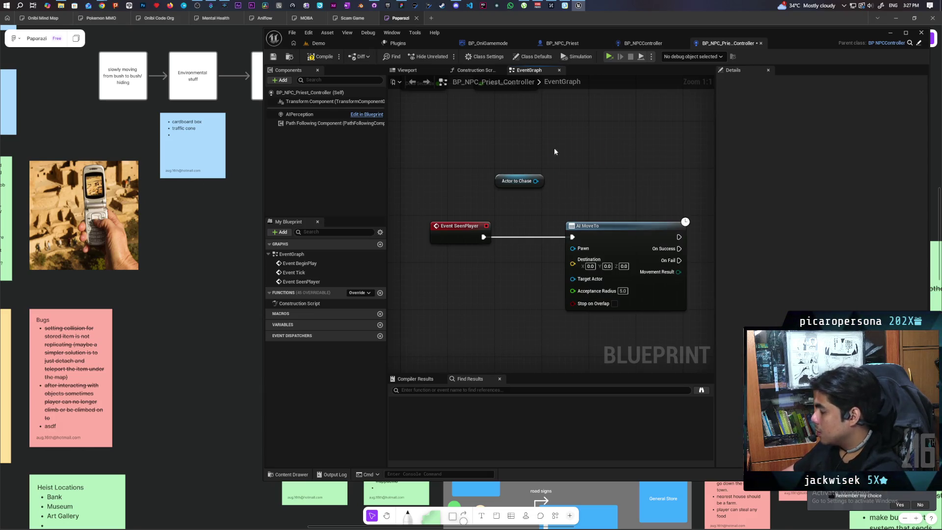
mouse_move(594, 151)
mouse_down()
mouse_move(586, 244)
mouse_move(574, 248)
mouse_up()
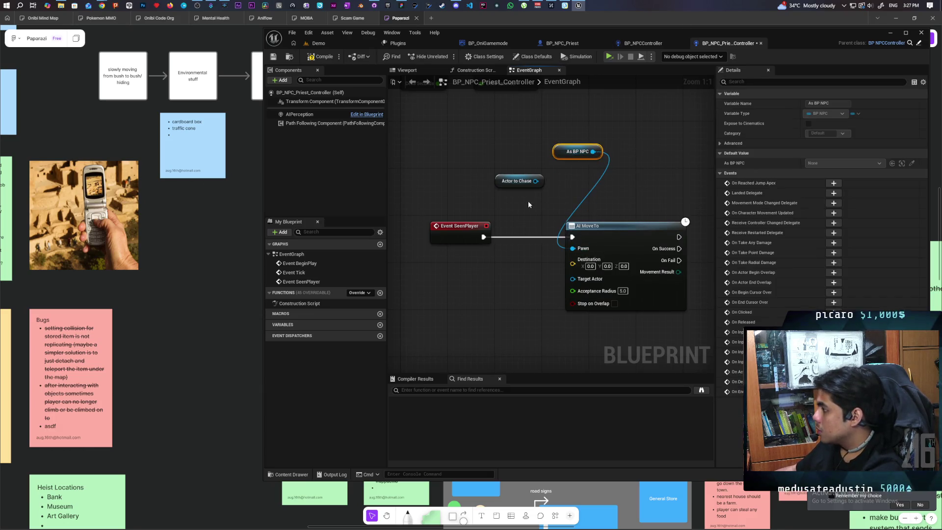
mouse_move(520, 181)
mouse_down()
mouse_move(529, 287)
mouse_move(573, 278)
mouse_up()
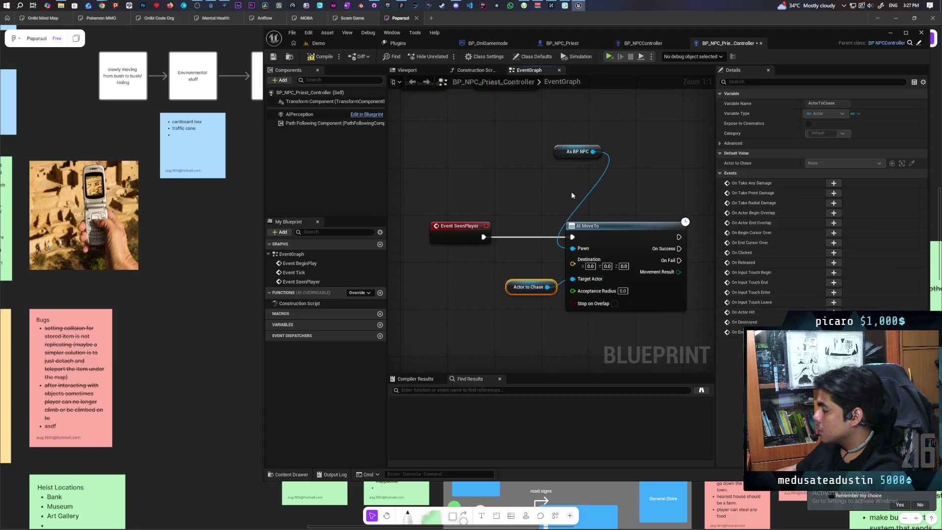
click(318, 56)
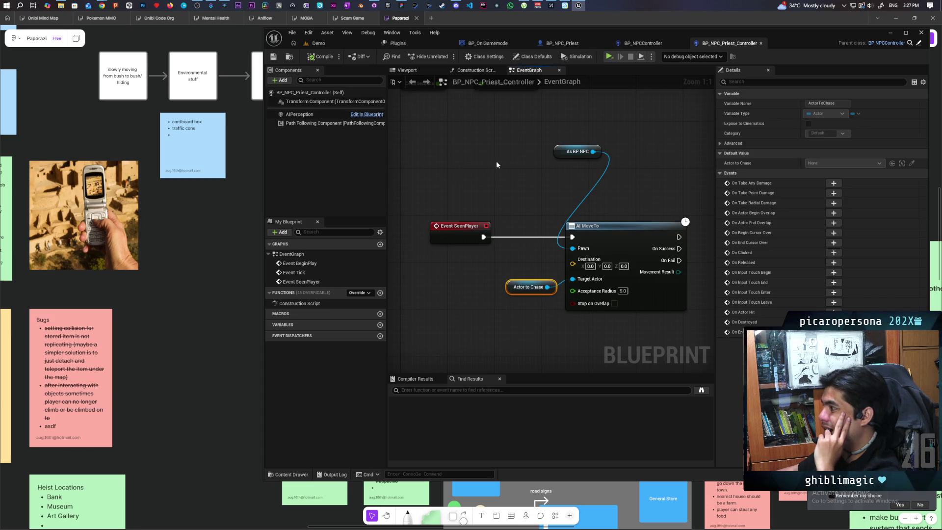
drag(558, 153, 512, 164)
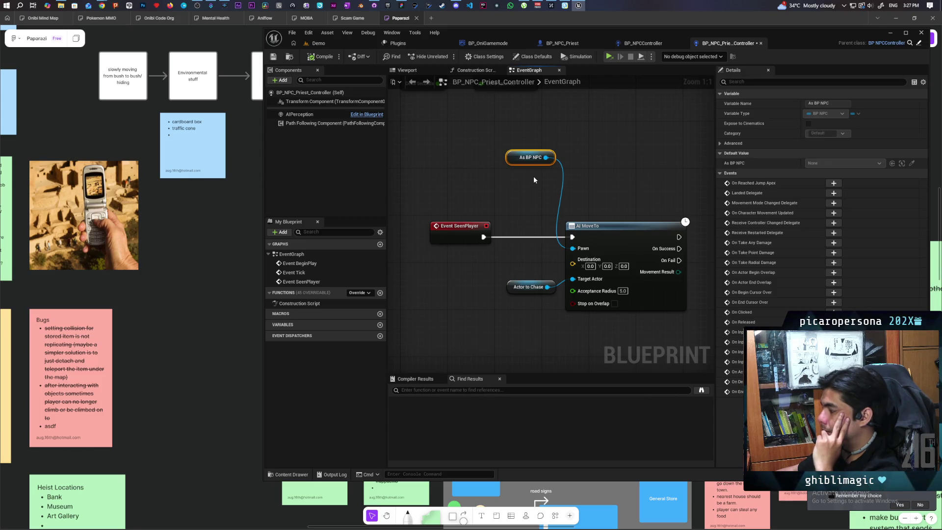
mouse_move(499, 192)
mouse_down()
mouse_move(393, 162)
mouse_move(542, 178)
mouse_up()
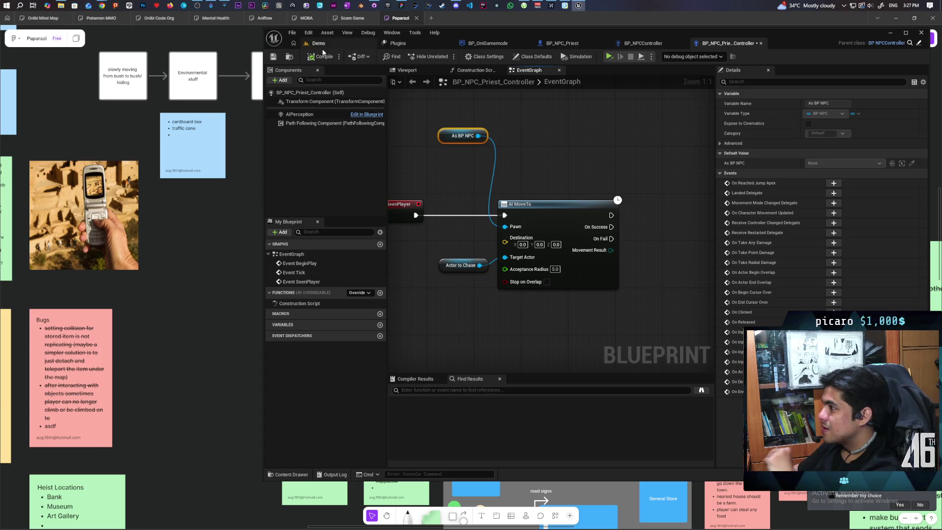
click(270, 57)
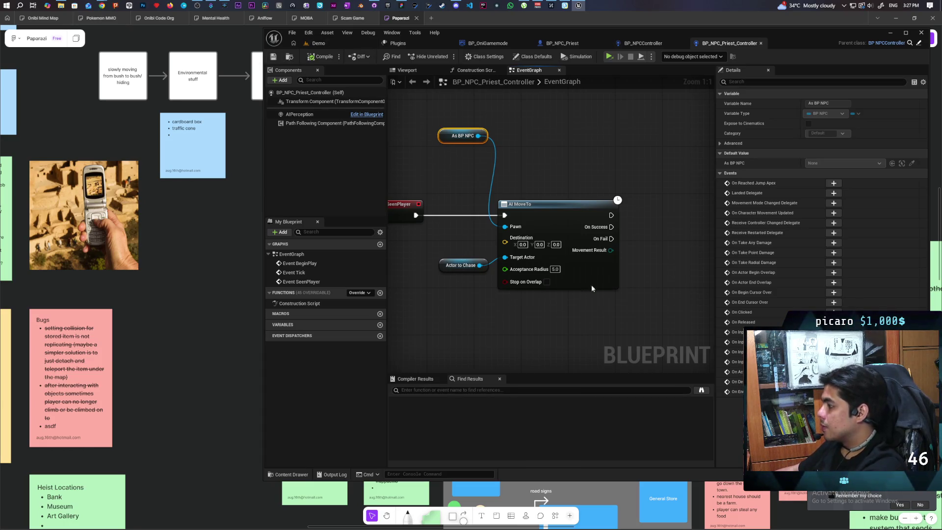
drag(592, 285, 512, 281)
- Run a Print String saying 'Player Killed' on AI MoveTo's On Success and compile
key(ctrl+v)
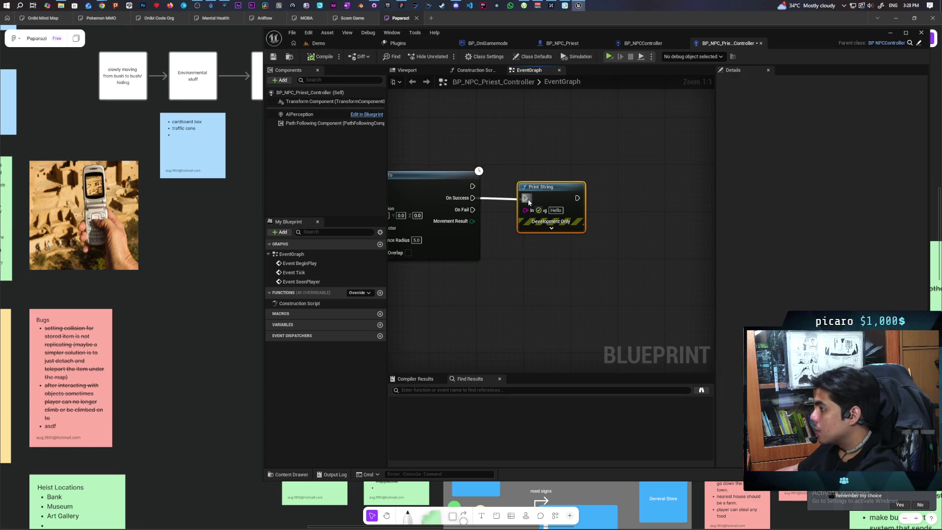
drag(528, 199, 526, 198)
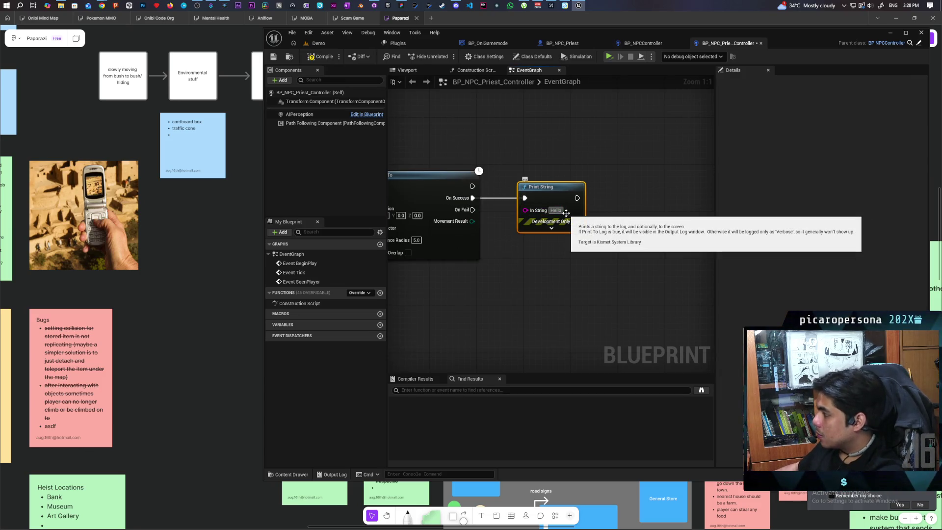
click(558, 211)
text(Player)
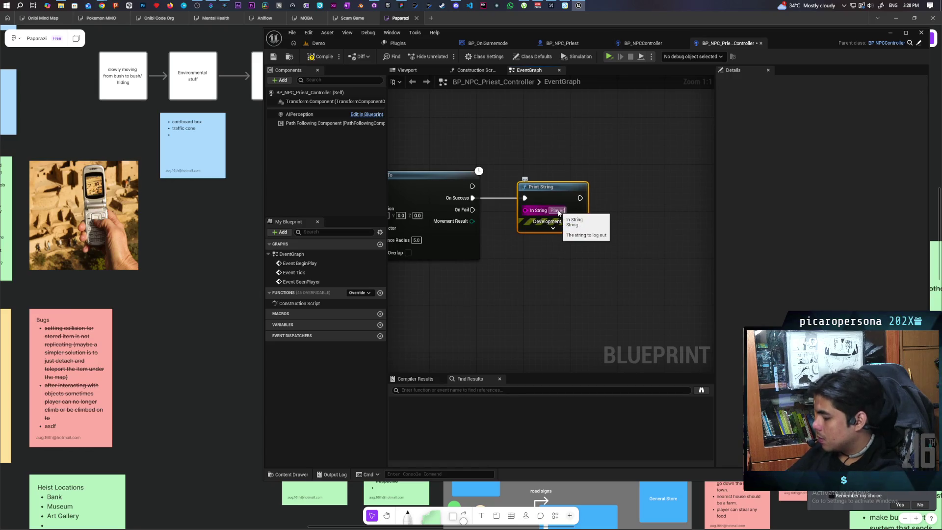
text( Ch)
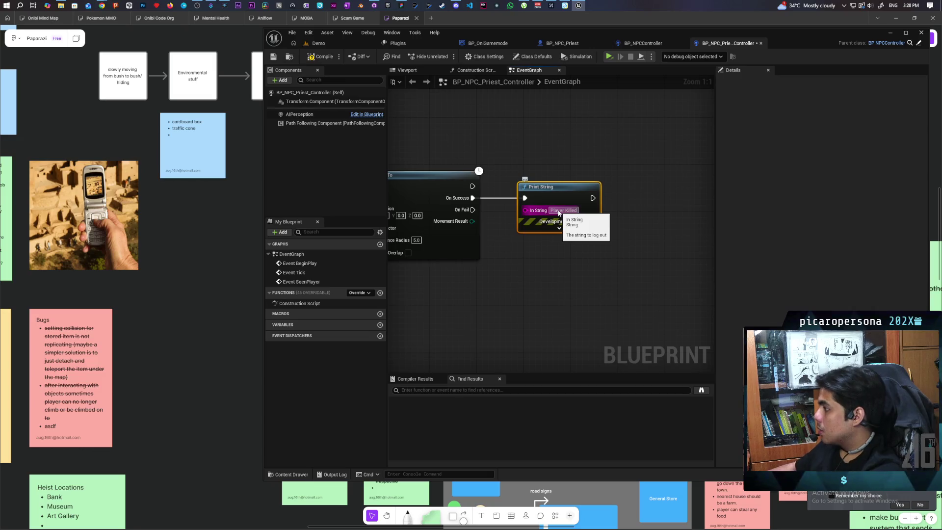
click(528, 150)
click(314, 58)
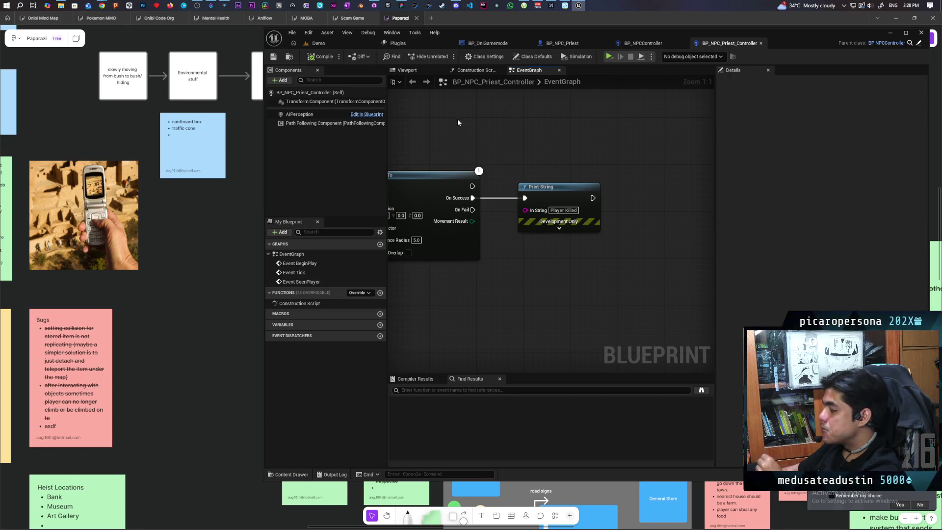
click(326, 43)
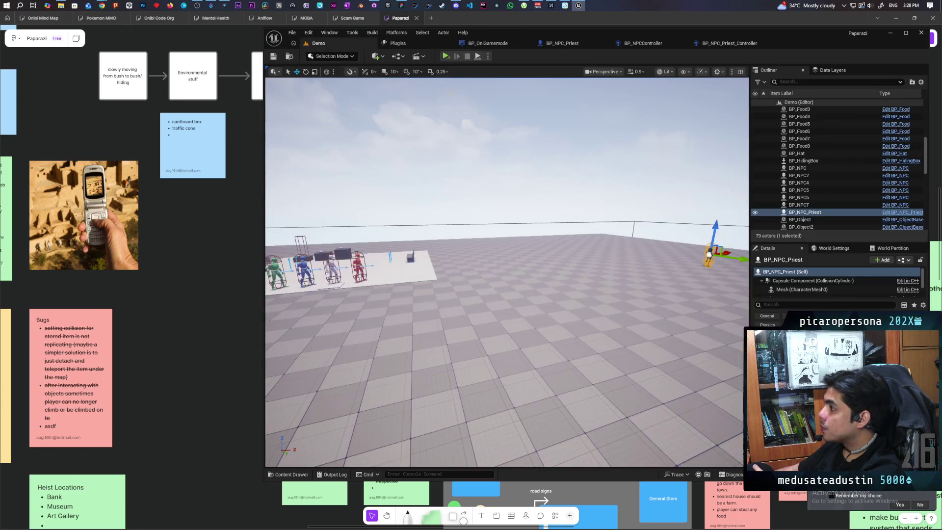
- Set Number of Players to 4 and start a multiplayer play-in-editor session
click(487, 56)
click(560, 196)
text(4)
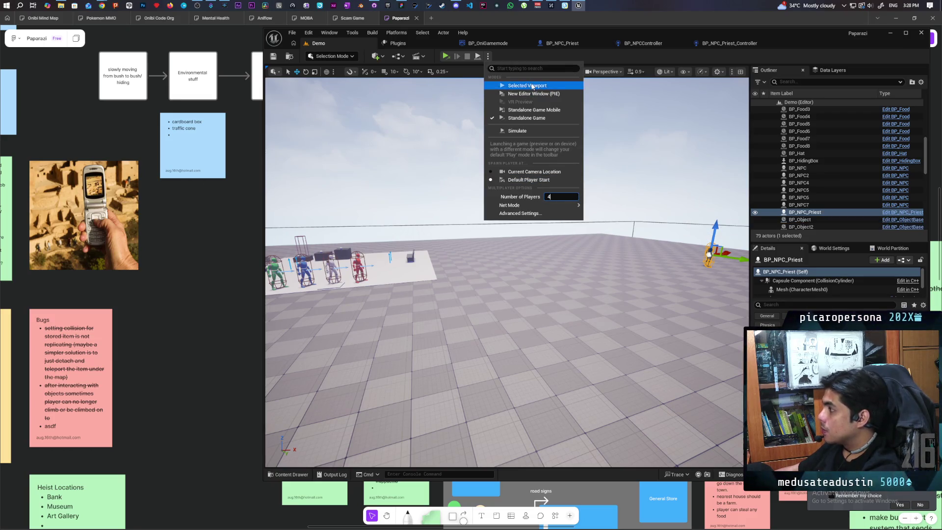
key(alt+p)
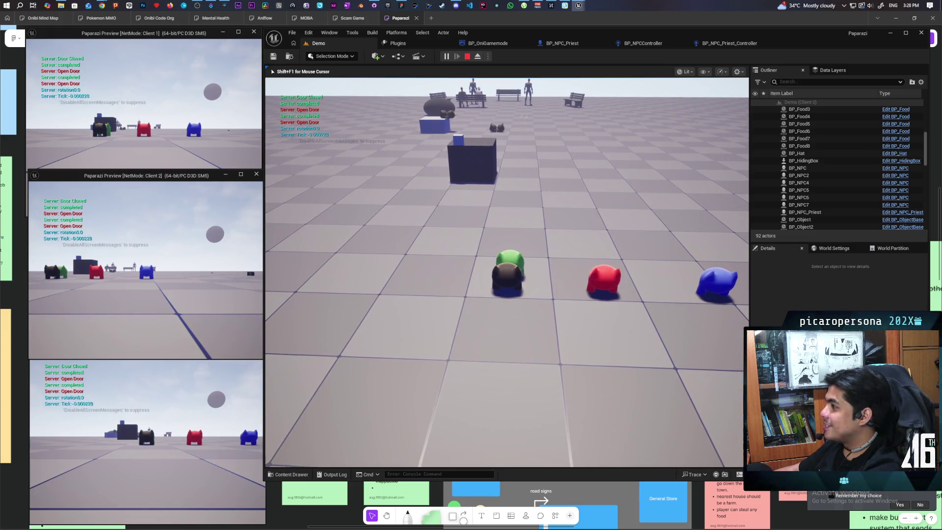
- Walk the character toward the blue box and benches, stop PIE, and raise the viewport camera
key(w)
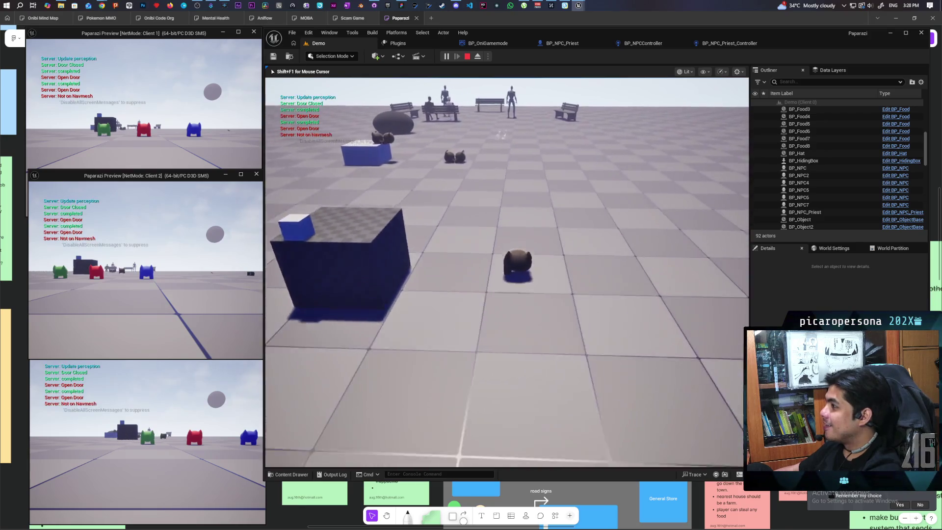
key(w)
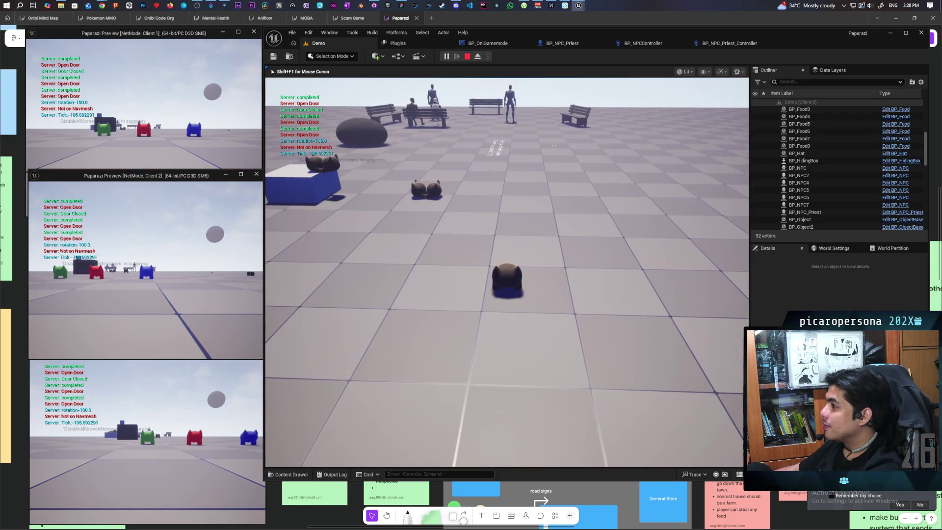
key(a)
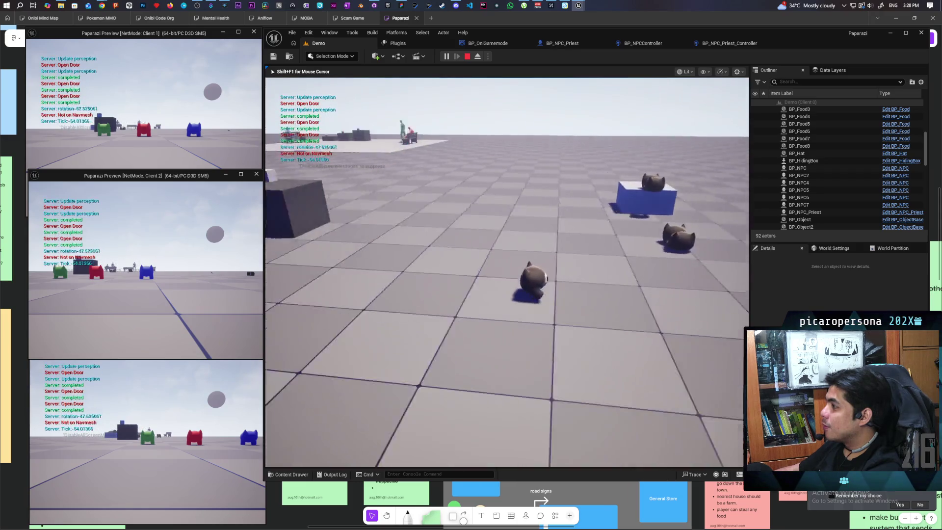
key(w)
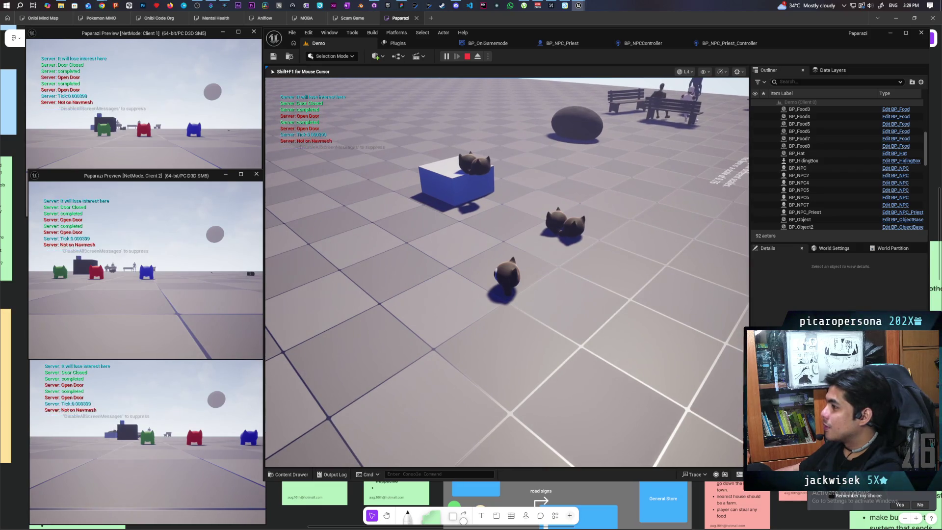
key(Escape)
mouse_move(507, 272)
mouse_down()
mouse_move(480, 314)
mouse_move(507, 273)
mouse_move(501, 226)
mouse_move(510, 304)
mouse_move(511, 275)
mouse_move(500, 300)
mouse_move(486, 267)
mouse_up()
click(447, 57)
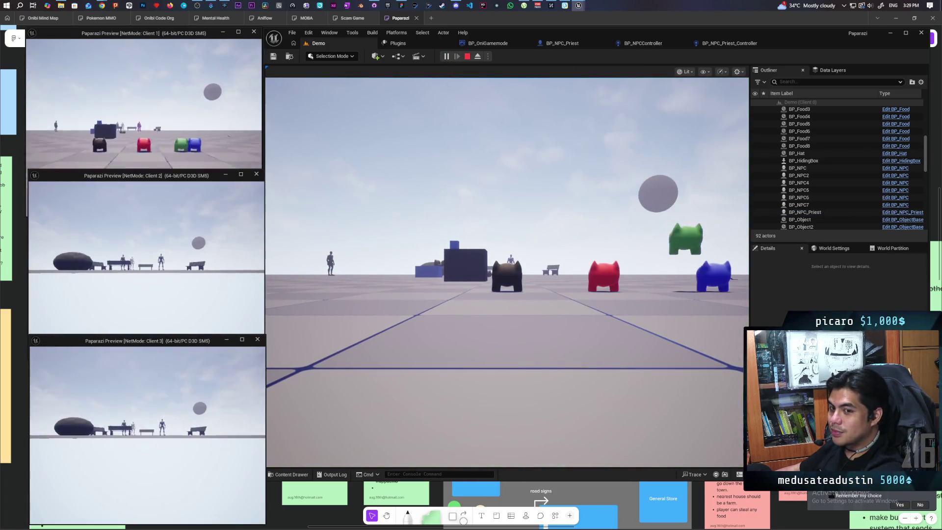
- In the running playtest, walk the character onto the NPC platform until the Priest spots it, then end the session
key(alt+Tab)
click(300, 329)
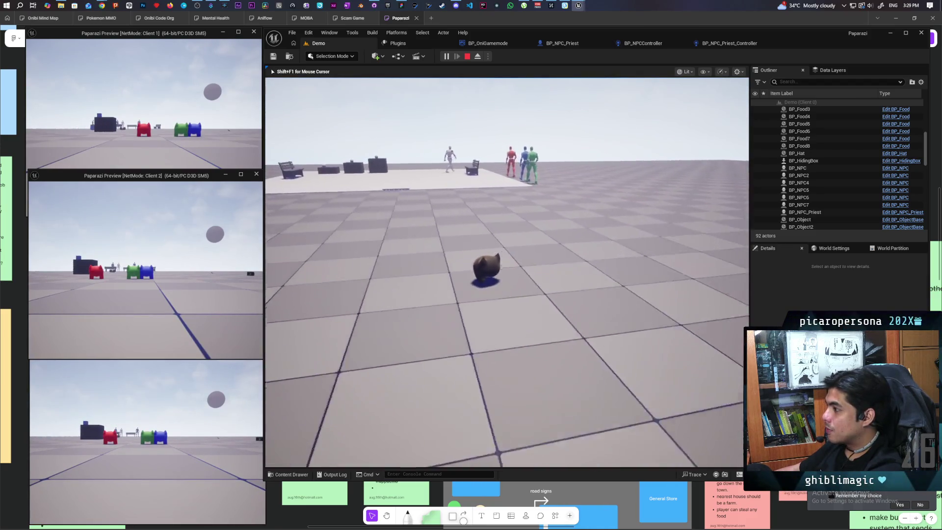
key(s)
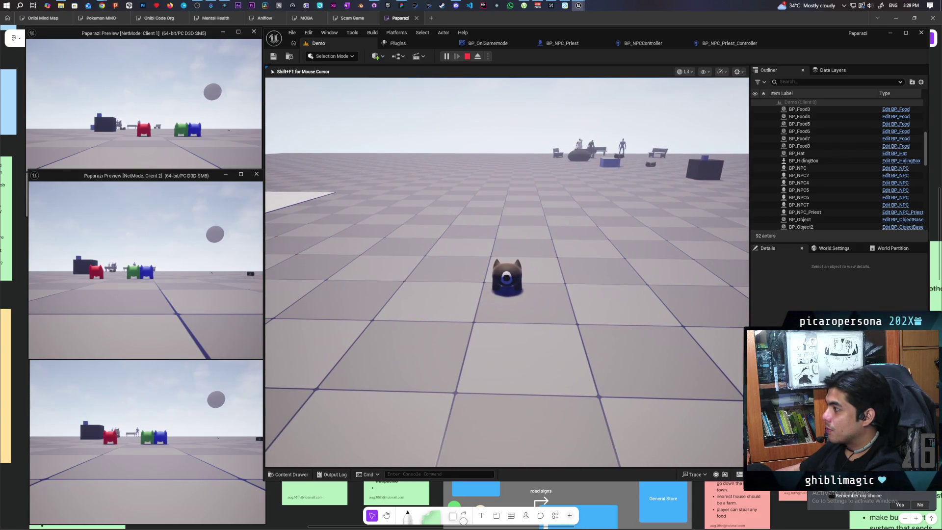
key(w)
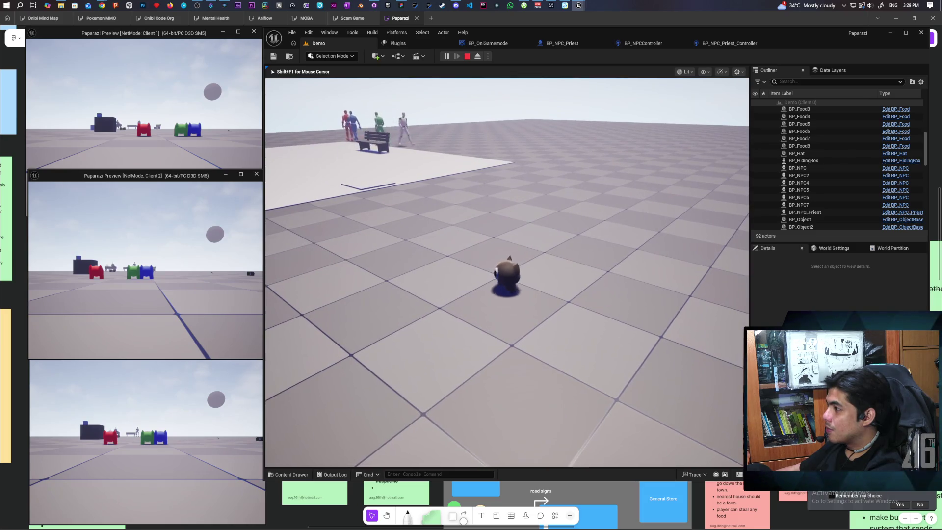
key(w)
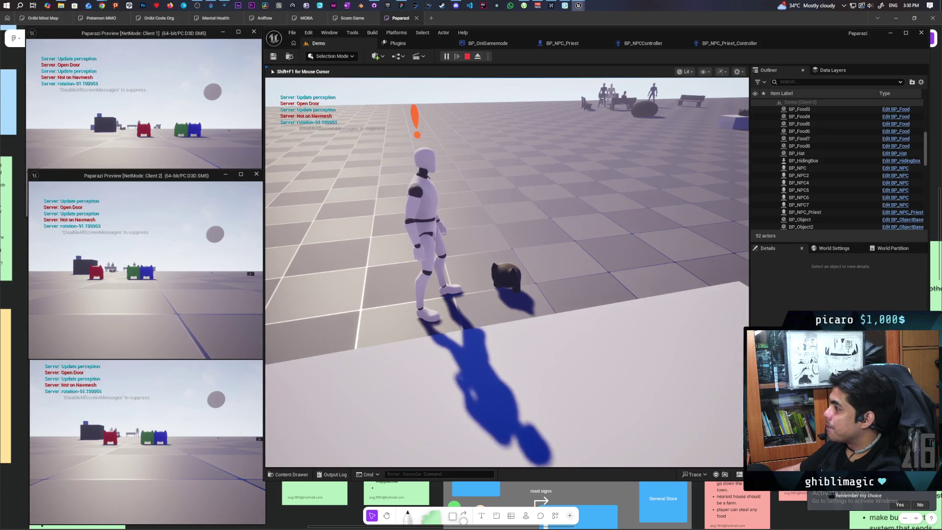
key(Escape)
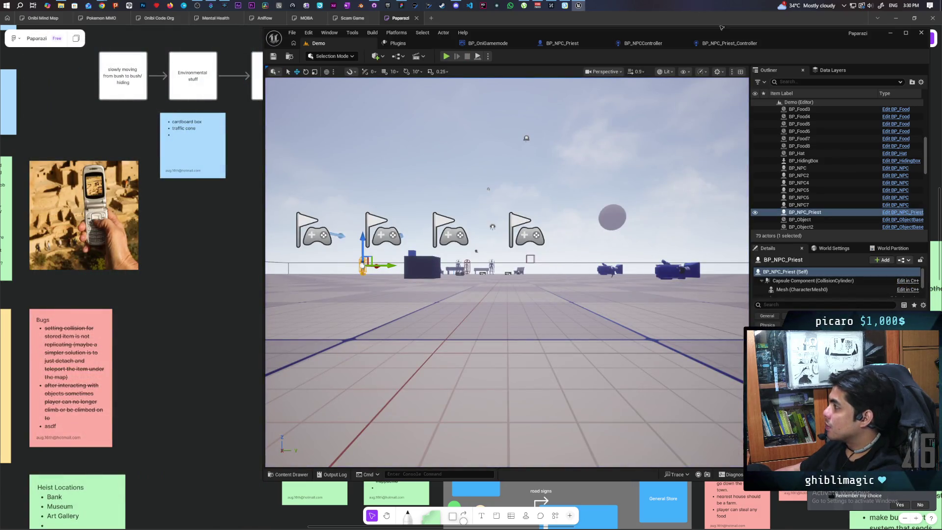
- Open BP_NPCController's EventGraph and pan across its node groups to the Cast To BP_NPC node
click(727, 46)
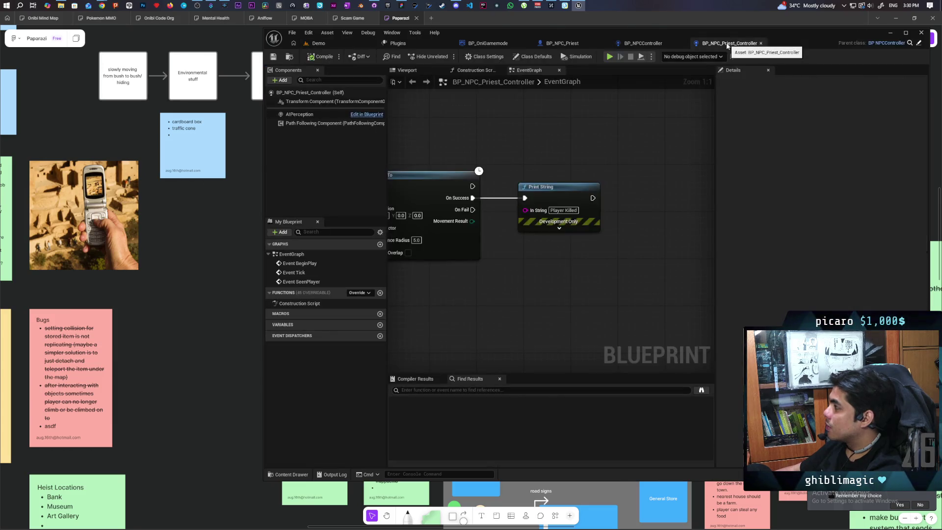
click(648, 46)
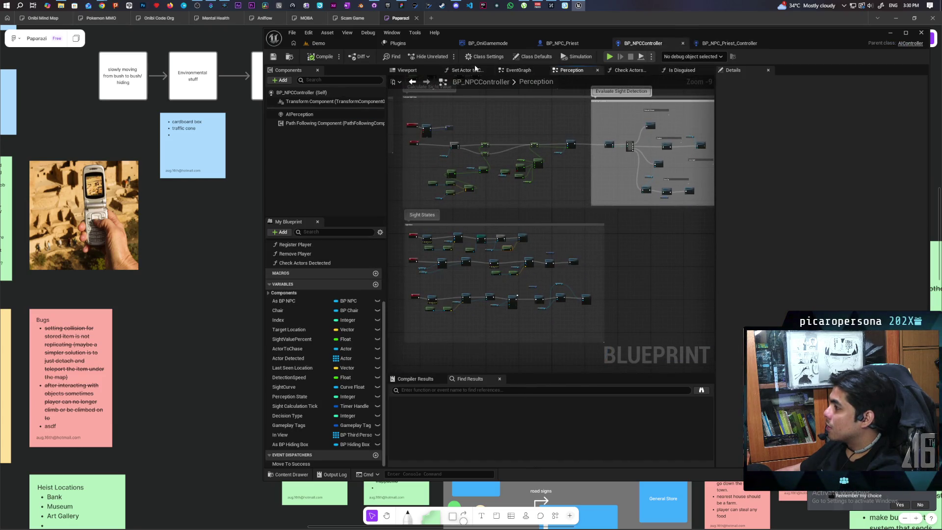
click(524, 74)
mouse_move(532, 128)
mouse_down()
mouse_move(553, 248)
mouse_move(555, 207)
mouse_move(522, 177)
mouse_move(536, 167)
mouse_move(475, 169)
mouse_move(650, 174)
mouse_move(651, 194)
mouse_move(613, 195)
mouse_move(574, 189)
mouse_move(677, 176)
mouse_move(504, 173)
mouse_up()
scroll(468, 167, up, 7)
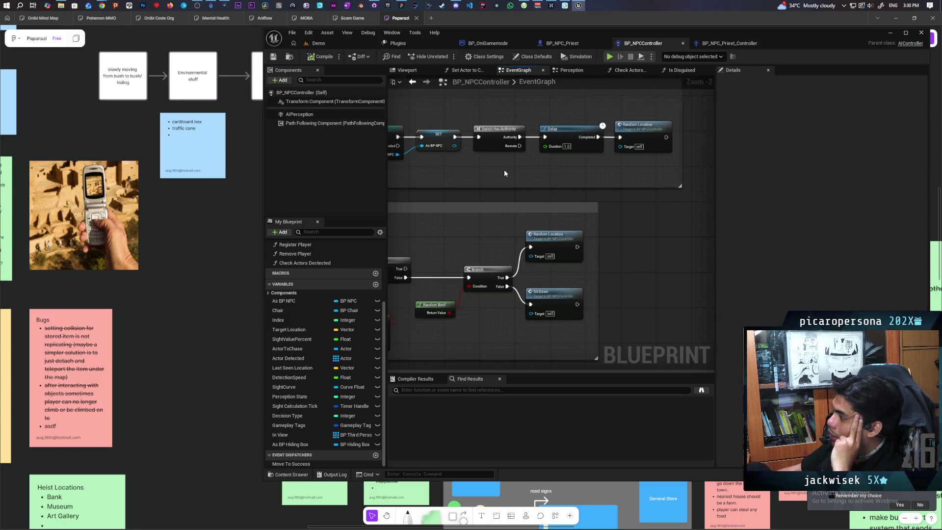
mouse_move(515, 193)
mouse_down()
mouse_move(649, 203)
mouse_move(649, 179)
mouse_move(613, 182)
mouse_move(529, 219)
mouse_move(647, 192)
mouse_move(641, 167)
mouse_up()
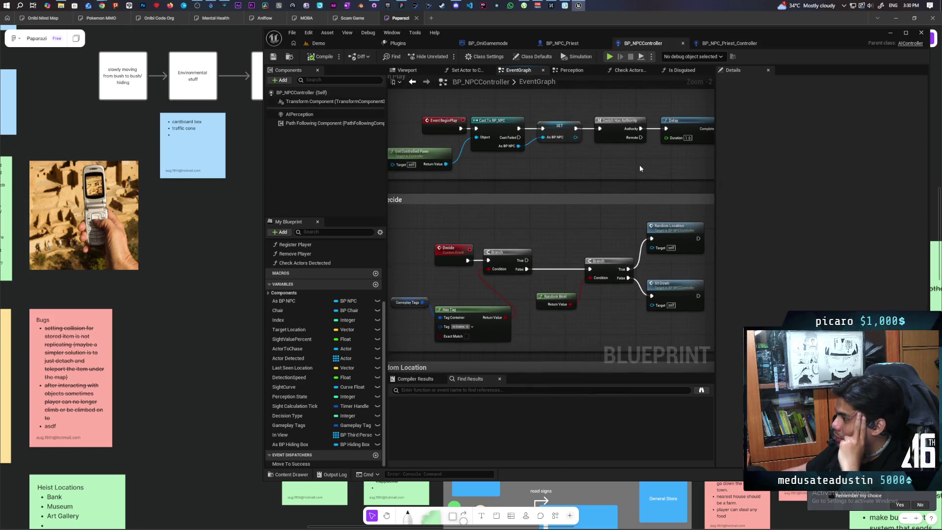
scroll(620, 171, down, 3)
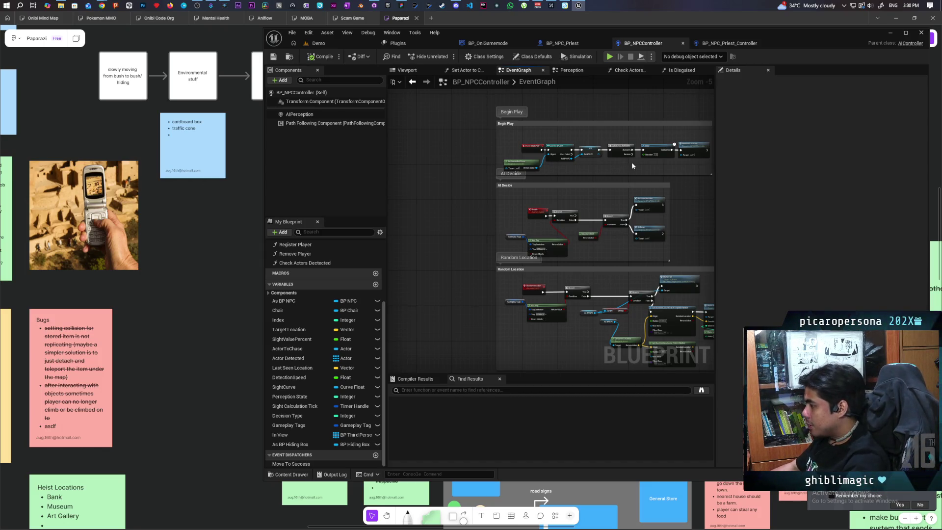
- Pan and zoom around the AI Decide group in BP_NPCController's EventGraph
scroll(593, 186, up, 3)
scroll(593, 189, down, 1)
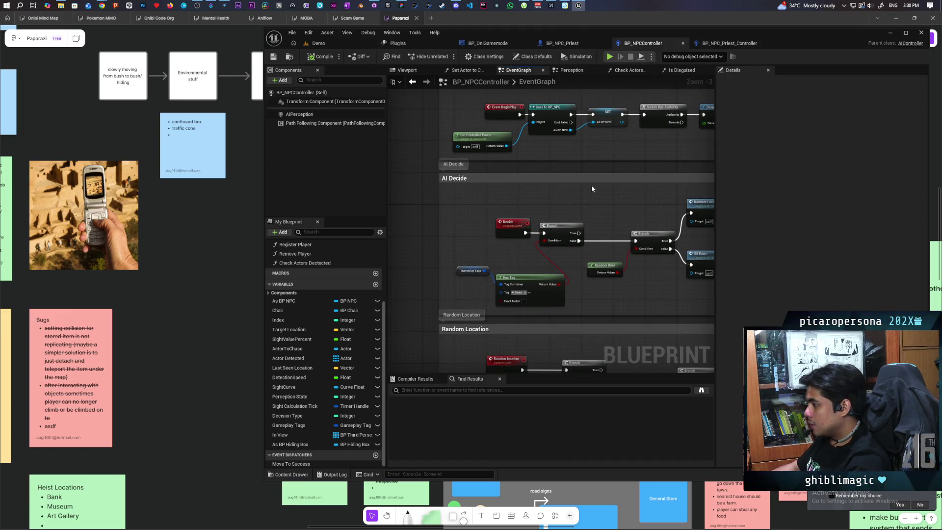
drag(592, 188, 521, 170)
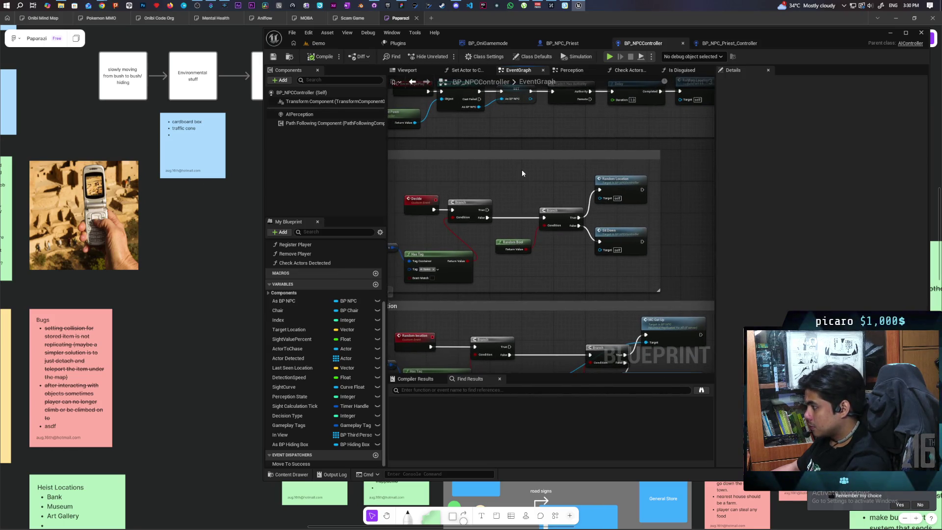
scroll(522, 170, down, 2)
scroll(522, 170, up, 2)
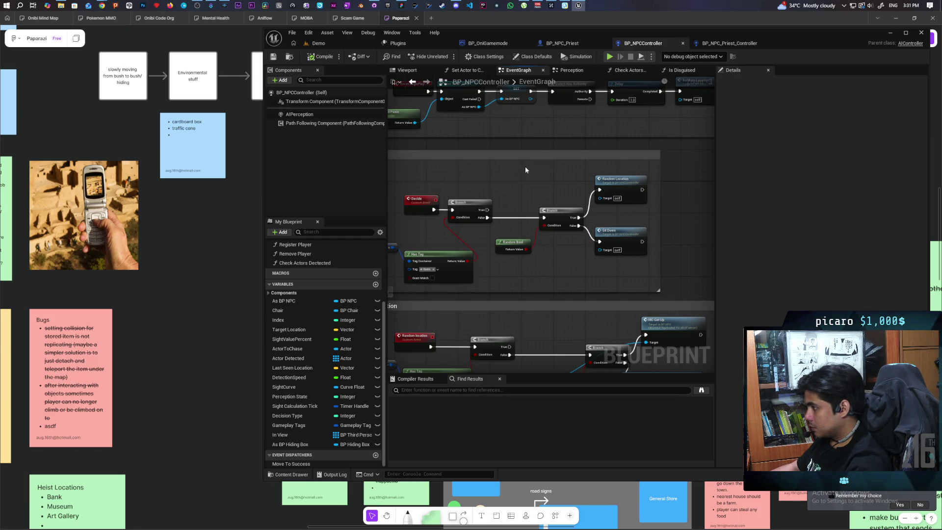
scroll(525, 166, down, 3)
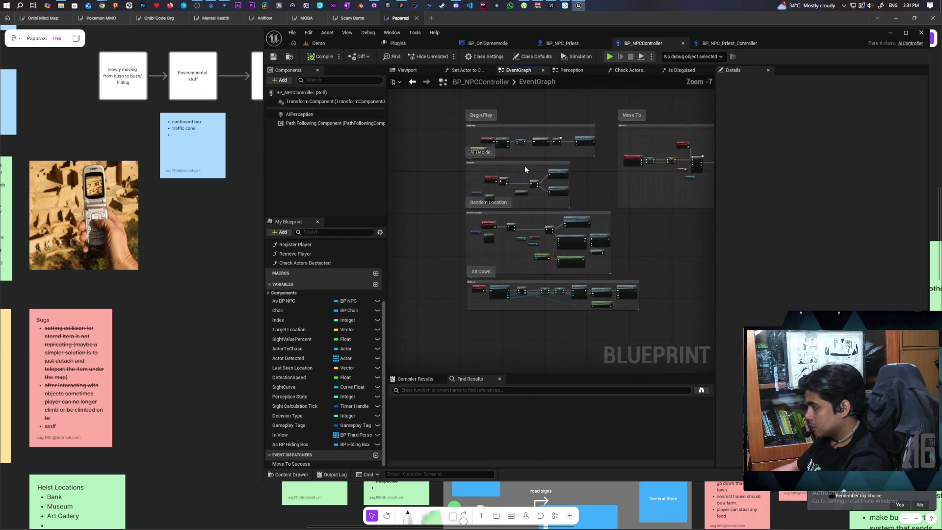
scroll(525, 169, up, 1)
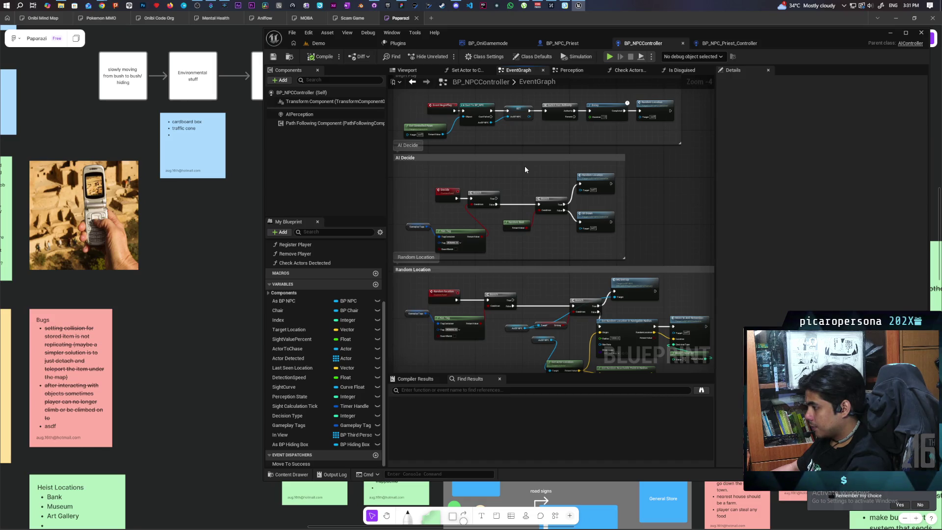
scroll(463, 301, up, 3)
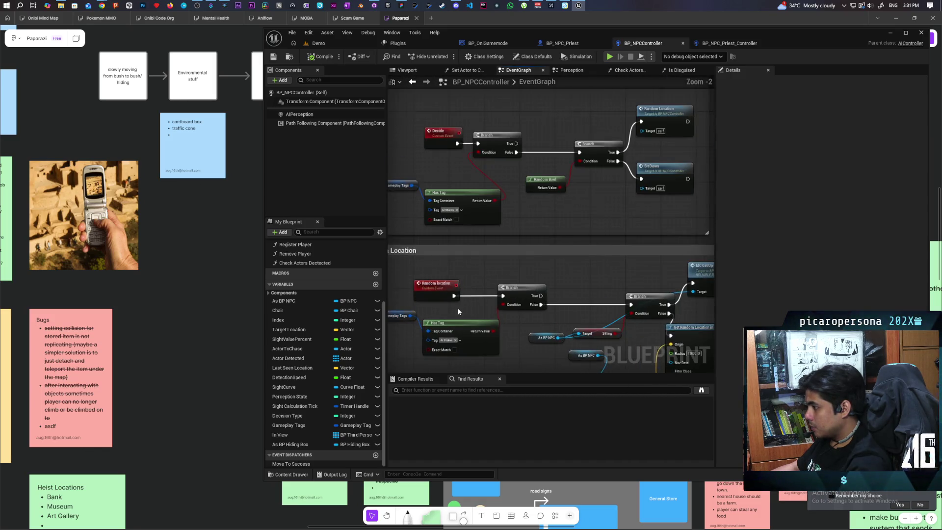
scroll(464, 301, down, 4)
scroll(464, 301, up, 2)
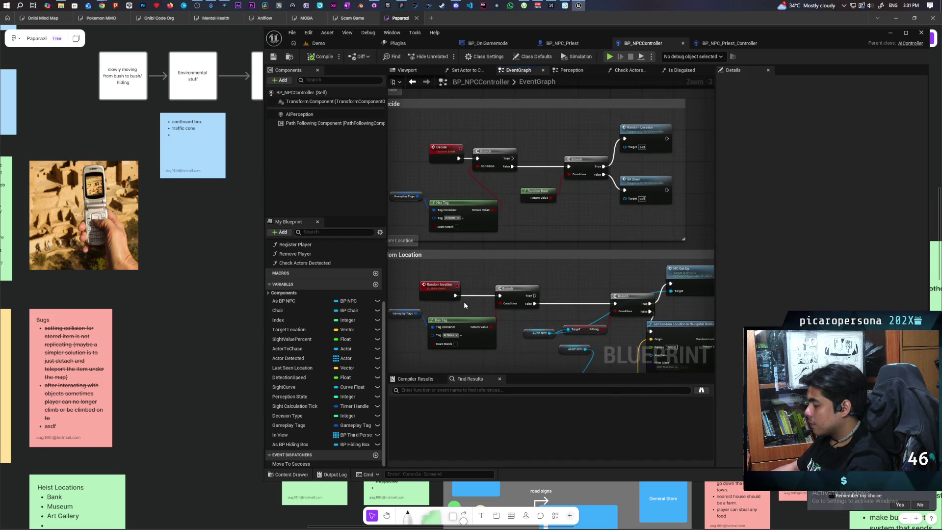
scroll(464, 302, down, 3)
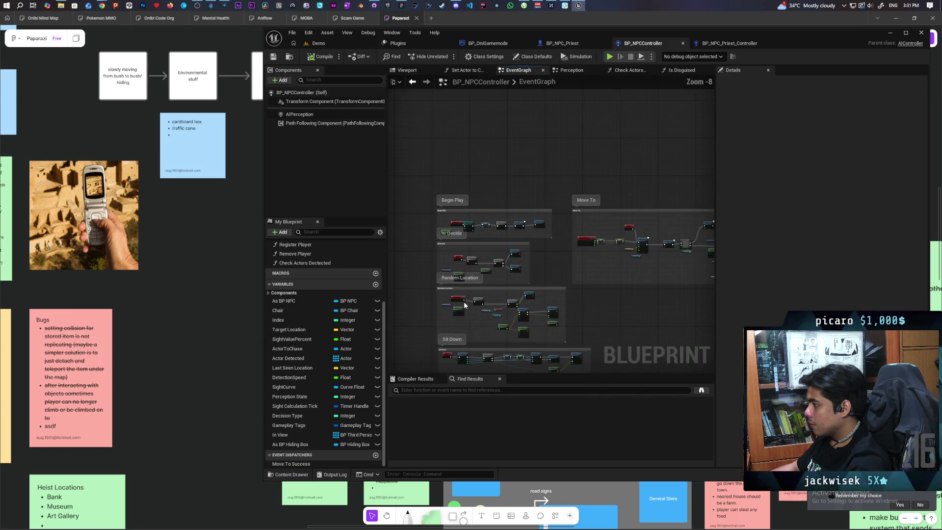
scroll(464, 302, up, 3)
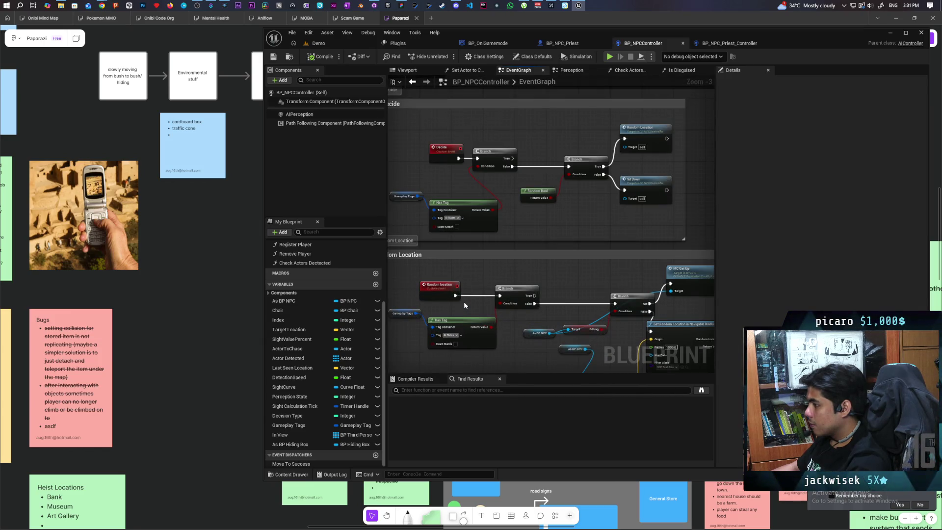
scroll(463, 301, down, 1)
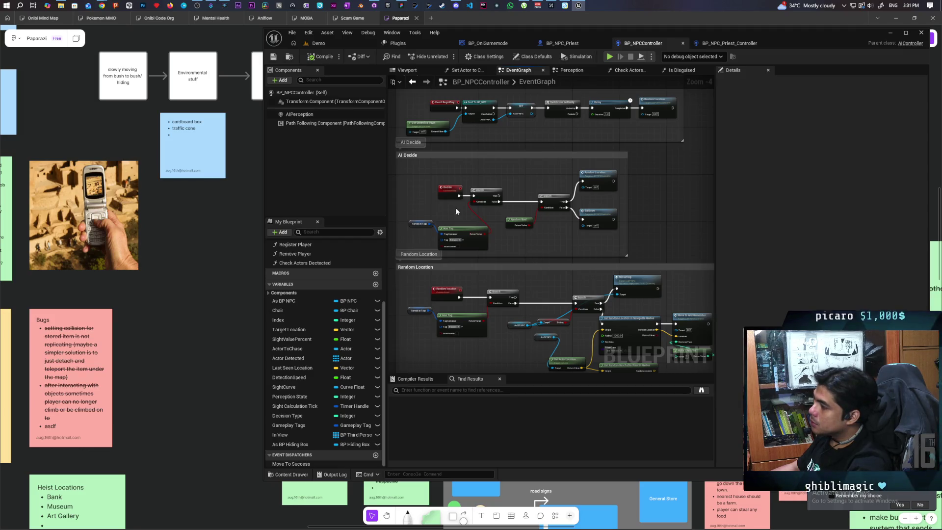
- Select the Decide, Branch and Has Tag nodes together
drag(484, 236, 484, 236)
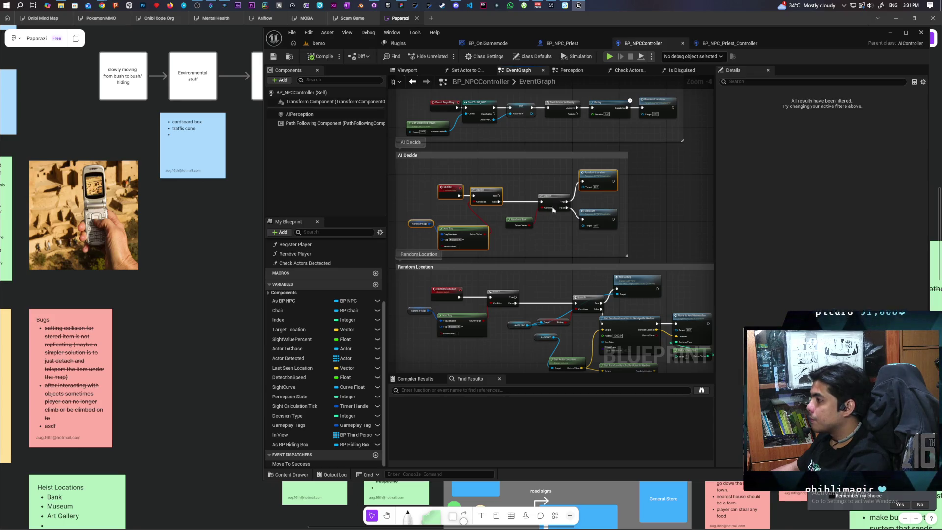
scroll(500, 231, up, 2)
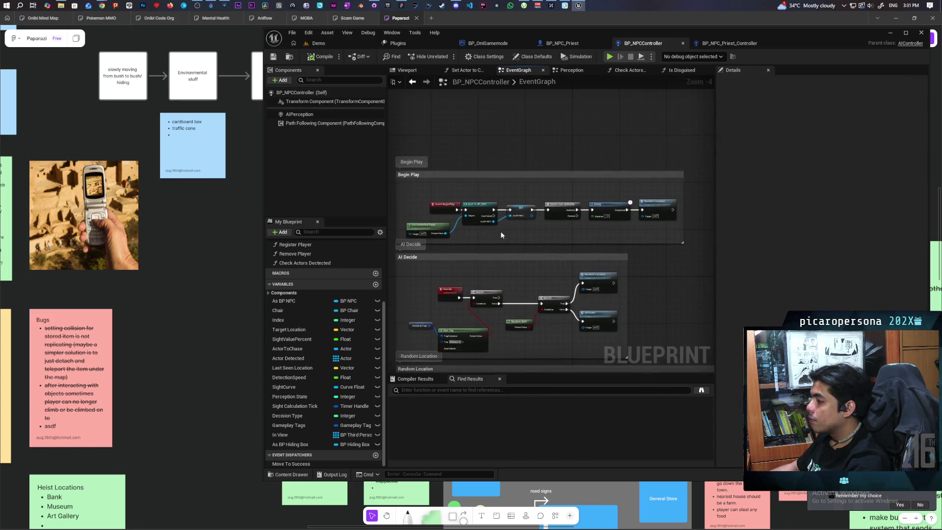
scroll(499, 234, down, 1)
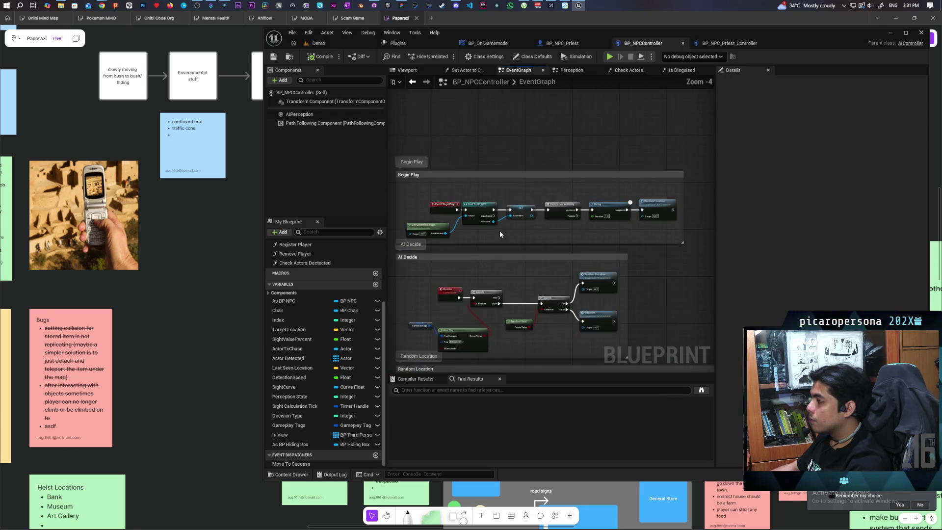
scroll(499, 234, up, 2)
scroll(499, 235, down, 1)
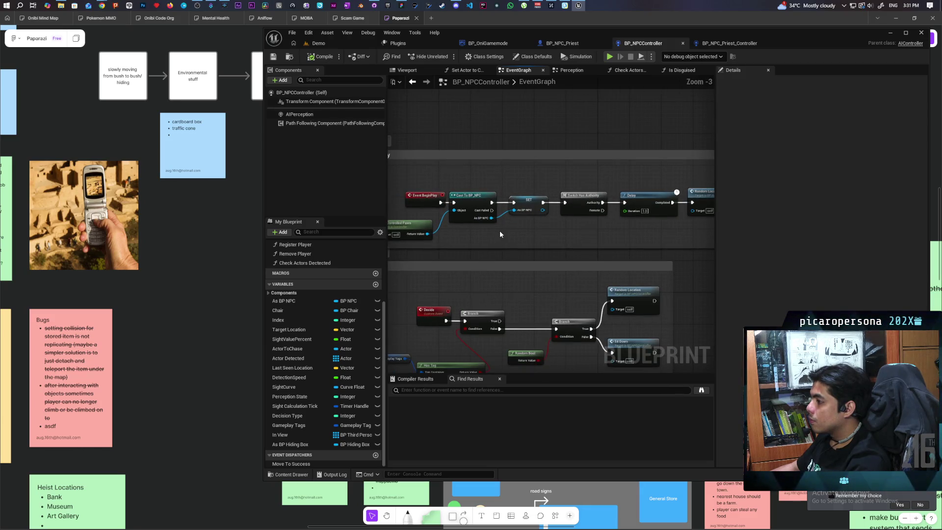
scroll(499, 234, down, 1)
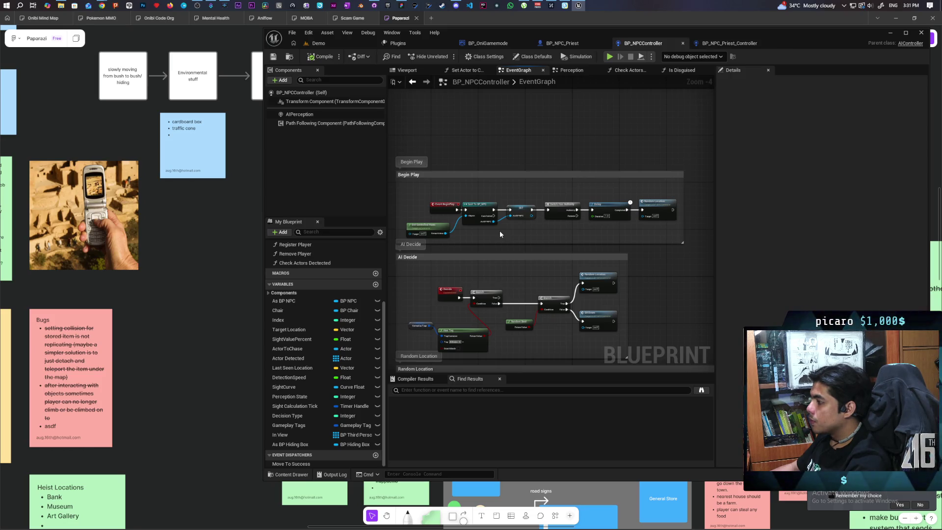
- Jump to and centre the Random Location event, then switch to BP_NPC_Priest_Controller's graph
double_click(600, 282)
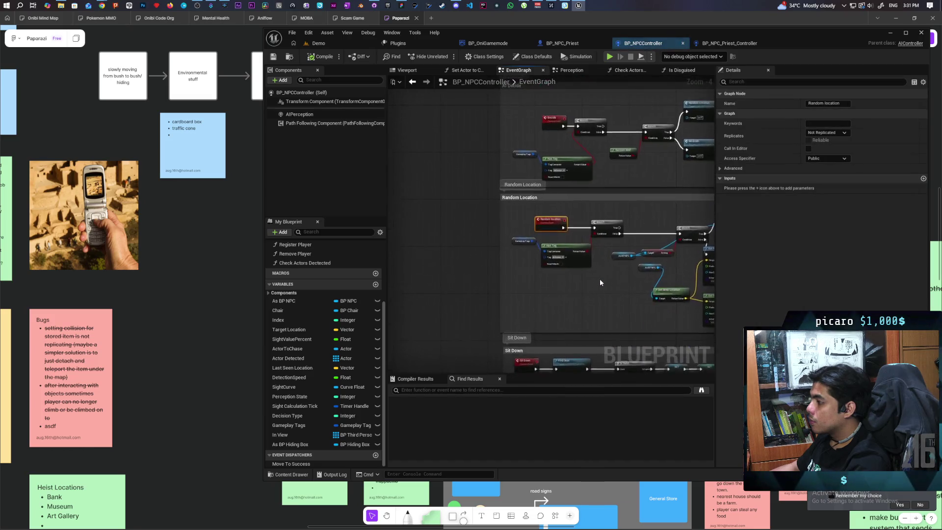
scroll(610, 284, up, 2)
mouse_move(610, 284)
mouse_down()
mouse_move(404, 257)
mouse_move(512, 332)
mouse_up()
mouse_move(553, 290)
mouse_down()
mouse_move(568, 296)
mouse_move(489, 320)
mouse_up()
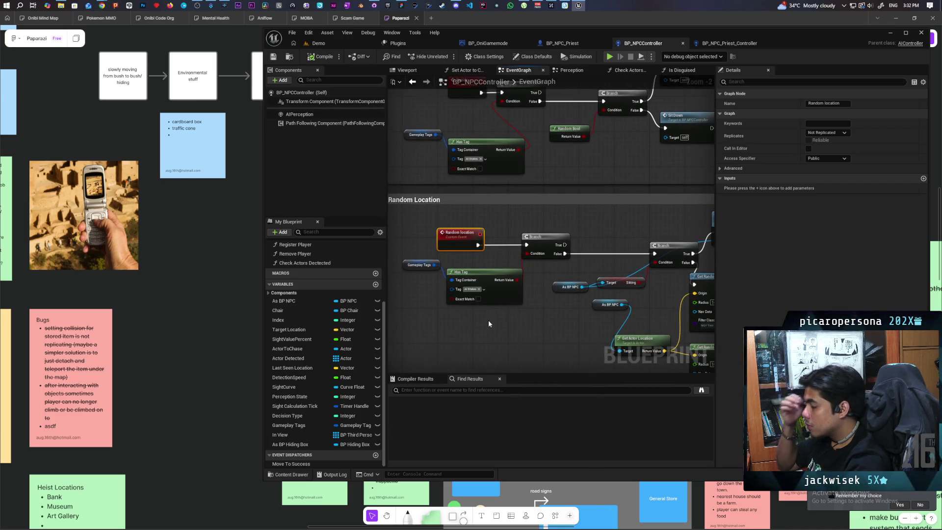
click(714, 45)
scroll(491, 289, down, 5)
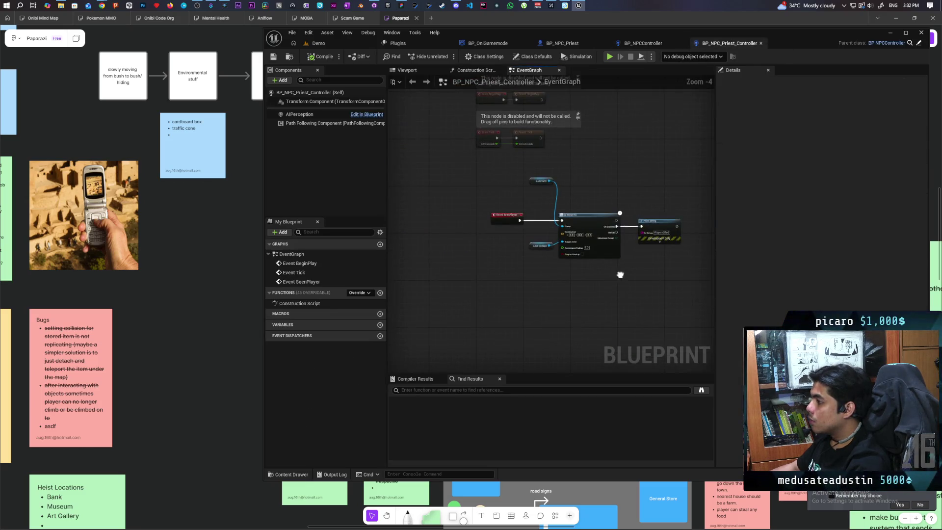
- Add an Event Random location node to the Priest controller graph and save the blueprint
right_click(497, 290)
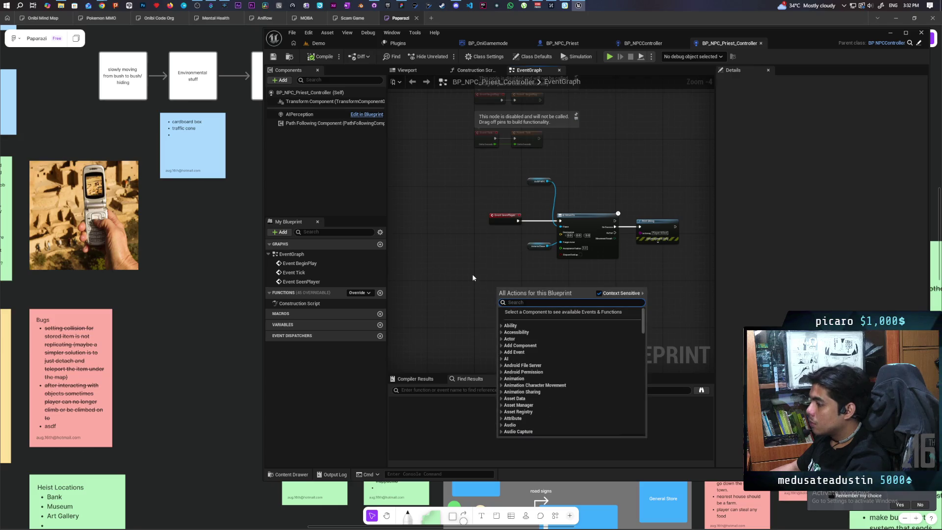
text(random loca)
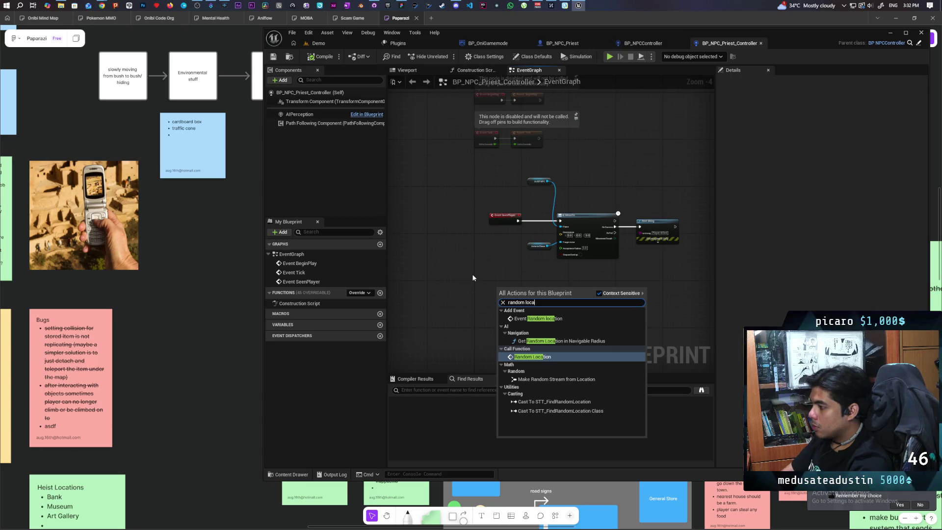
click(573, 319)
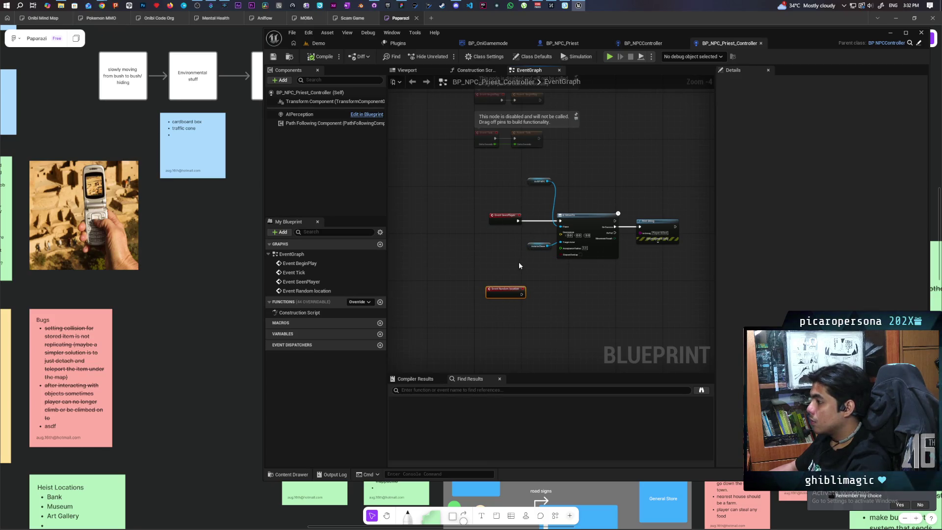
scroll(519, 260, up, 3)
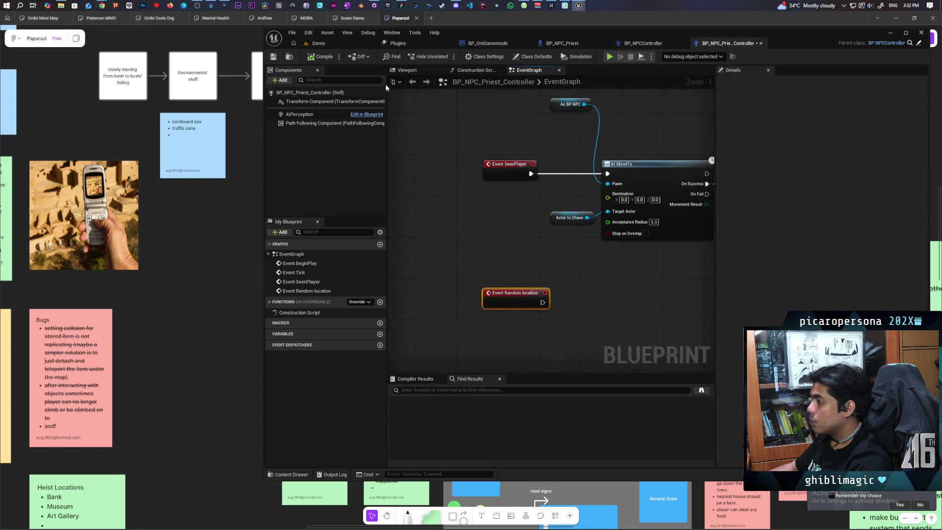
key(ctrl+s)
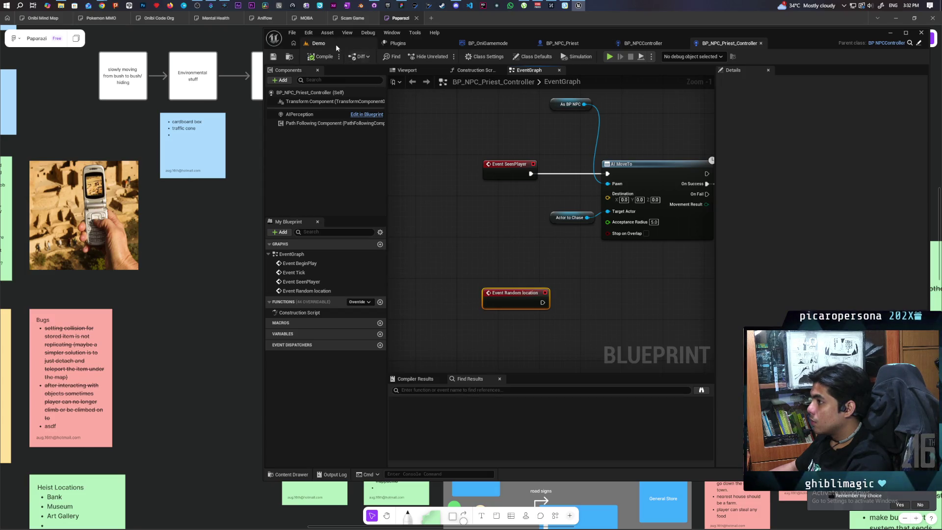
click(336, 47)
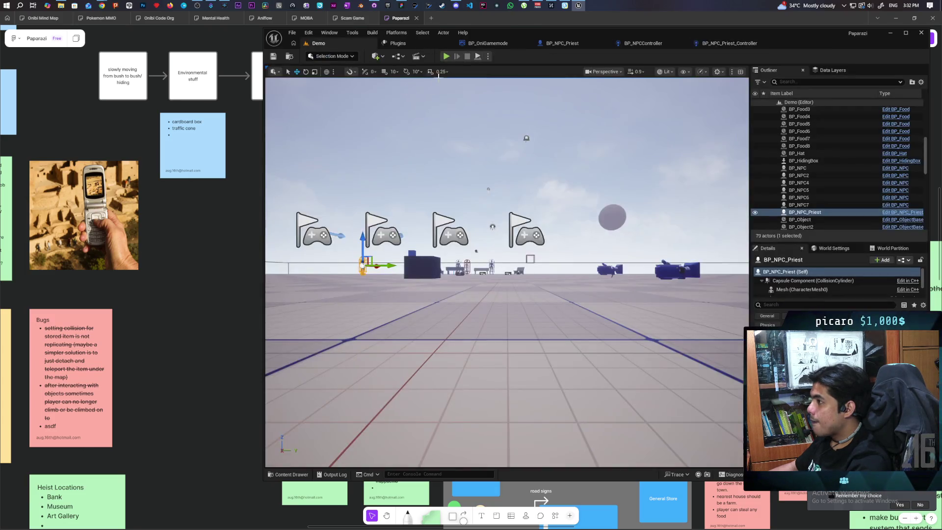
key(alt+p)
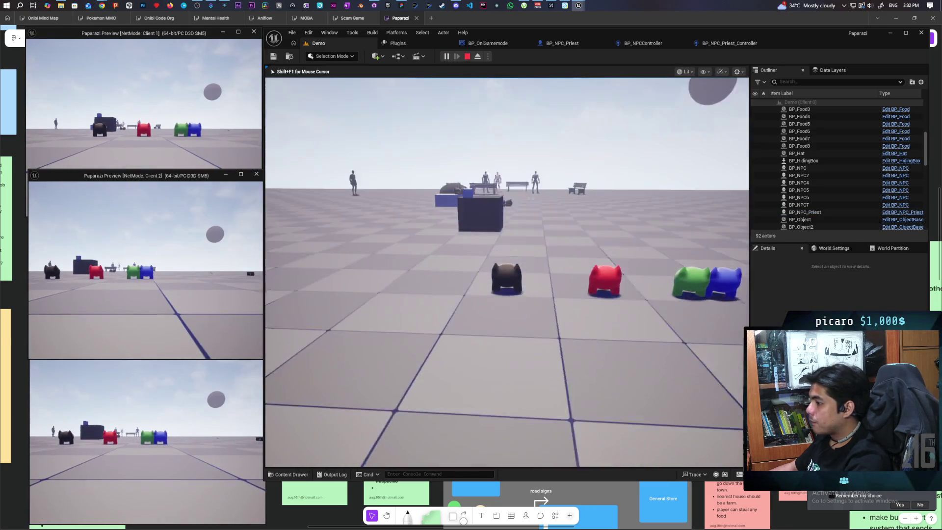
key(s)
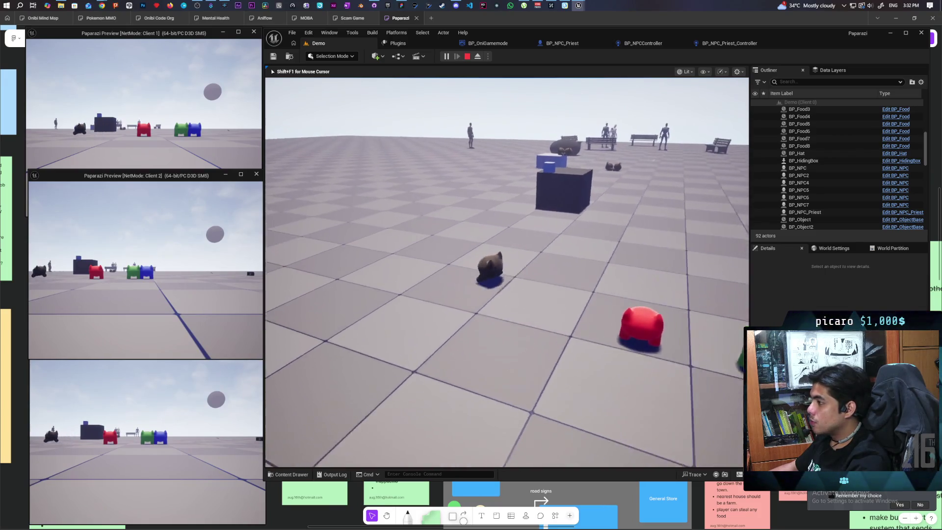
key(w)
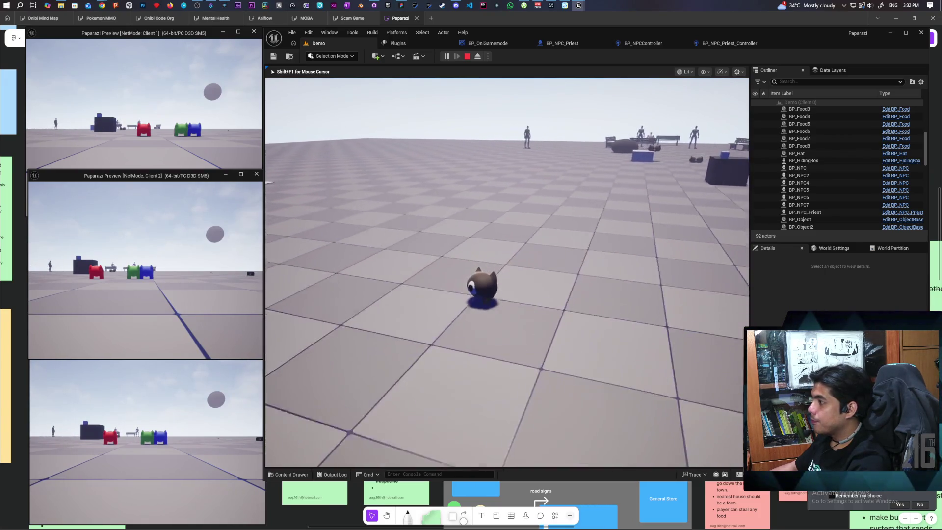
key(s)
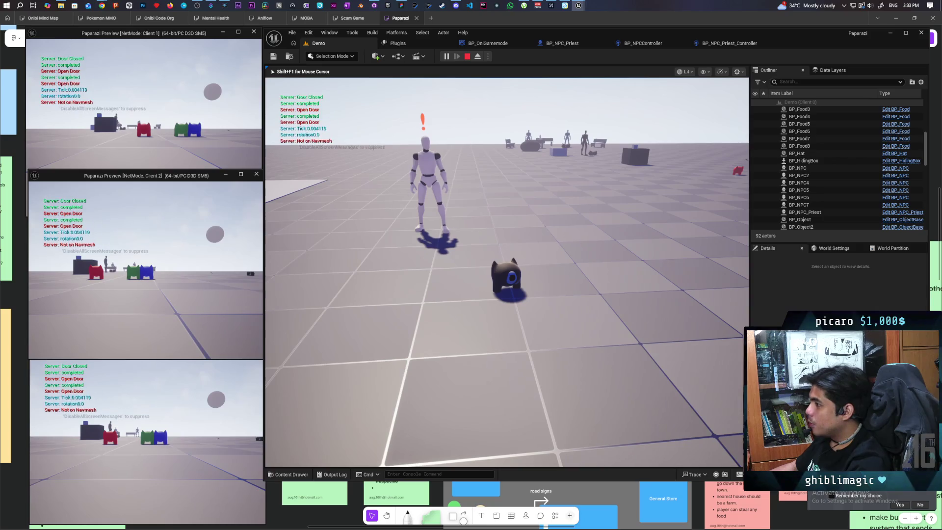
key(Escape)
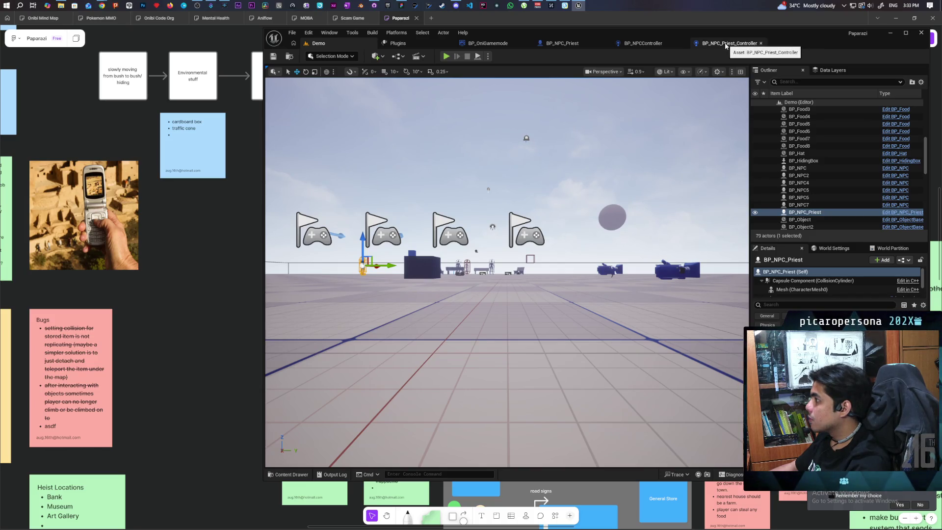
click(726, 44)
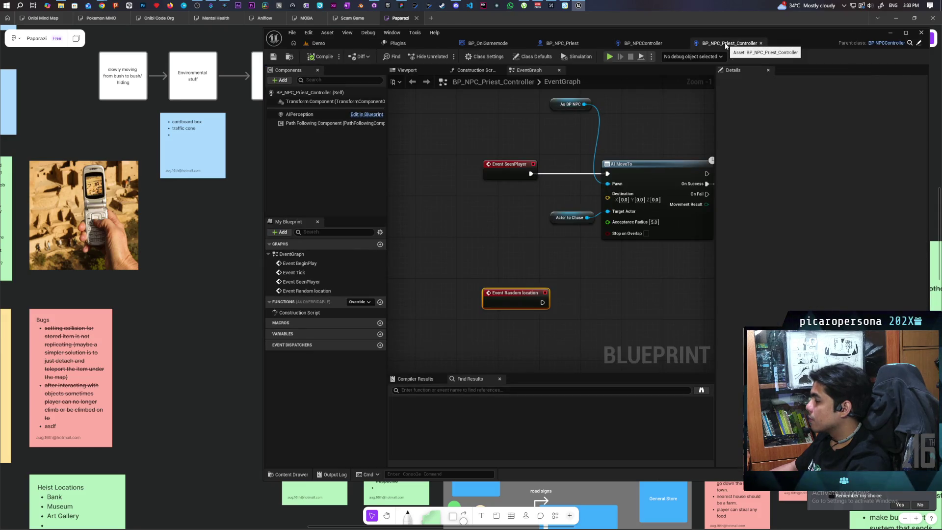
- Open BP_NPCController's Perception graph and jump to the Notice Player event
click(644, 43)
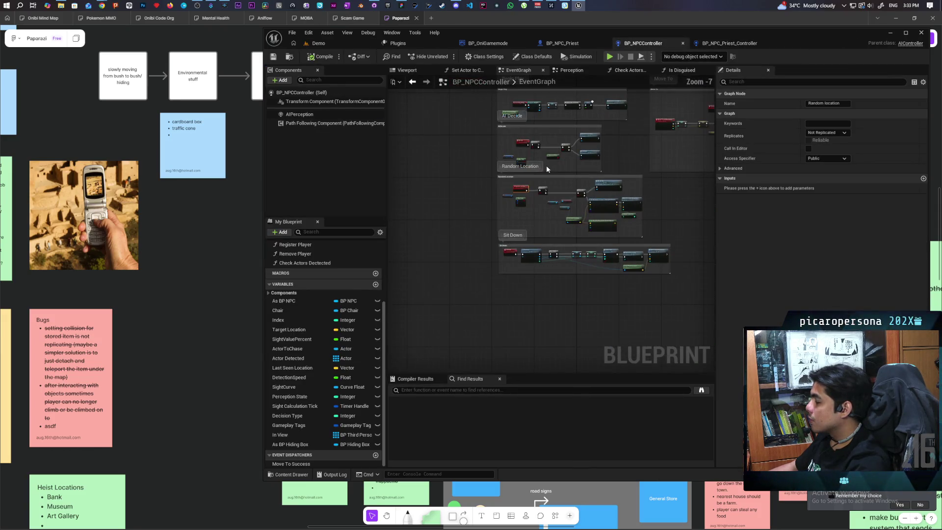
click(576, 73)
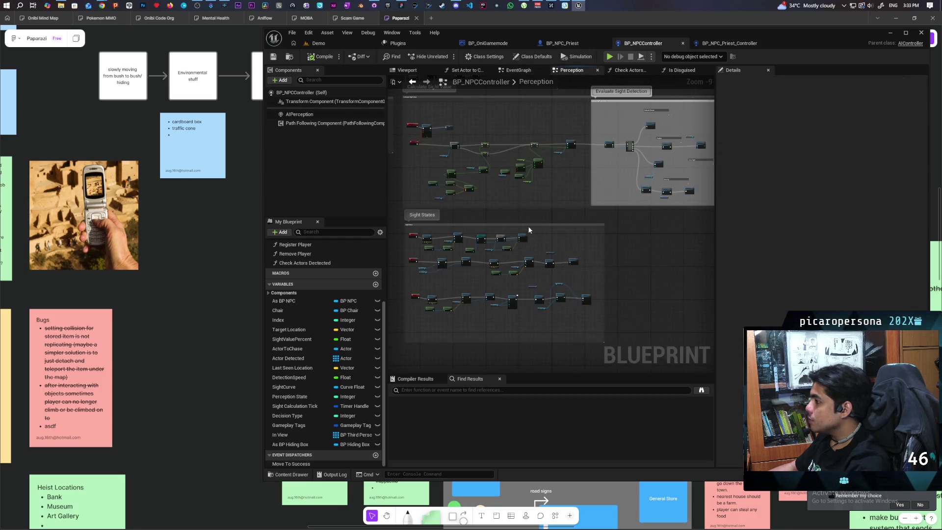
scroll(528, 228, down, 3)
scroll(596, 229, up, 8)
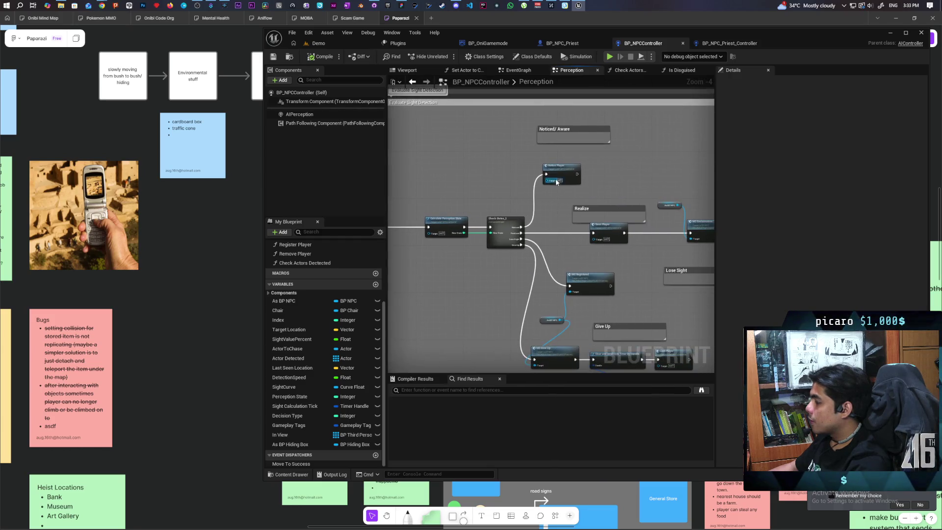
double_click(639, 186)
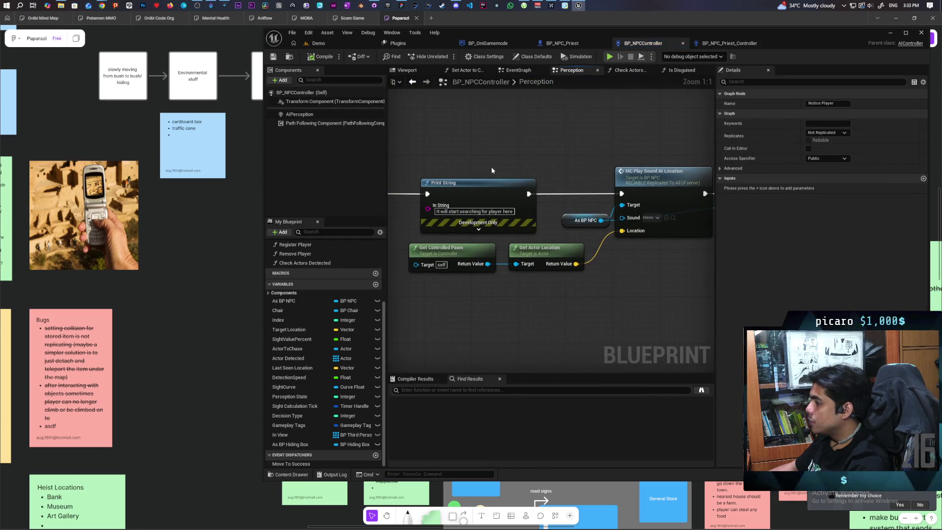
mouse_move(515, 166)
mouse_down()
mouse_move(525, 162)
mouse_move(480, 157)
mouse_move(502, 151)
mouse_move(432, 152)
mouse_up()
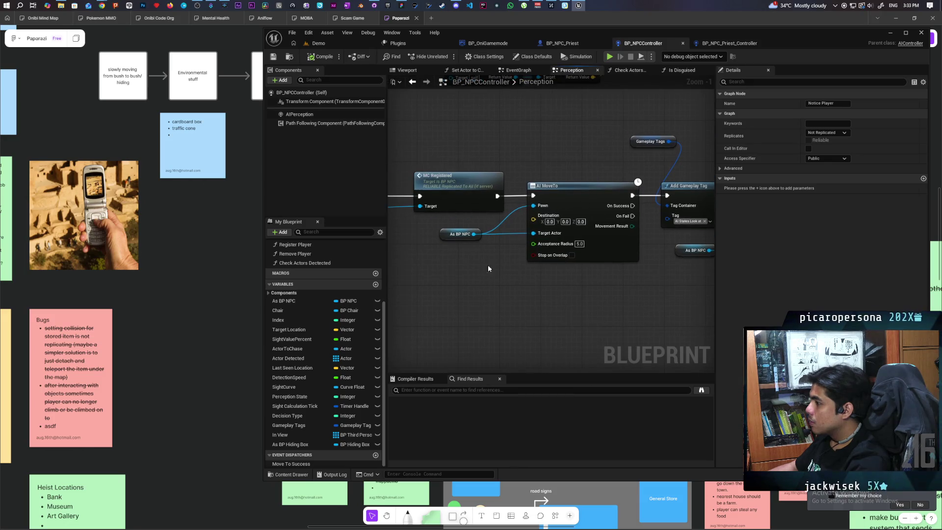
- Select the As BP NPC and AI MoveTo nodes, then pan toward MC Enable Tick and Add Gameplay Tag
drag(457, 277, 590, 234)
drag(634, 277, 606, 273)
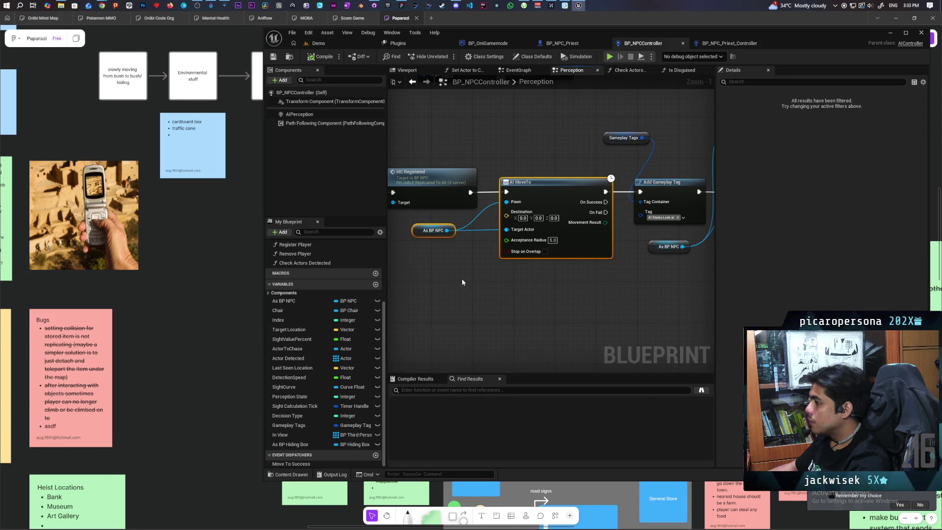
drag(403, 274, 535, 232)
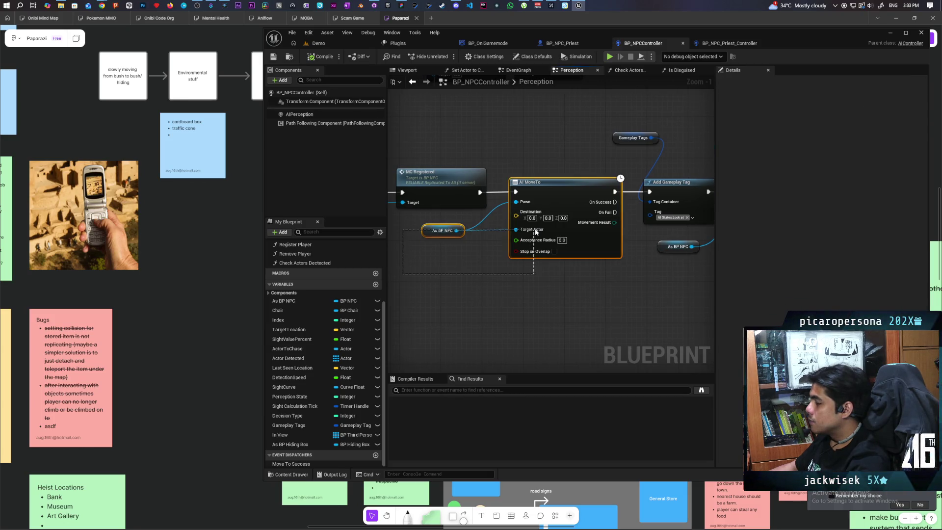
drag(536, 232, 536, 232)
drag(536, 233, 281, 235)
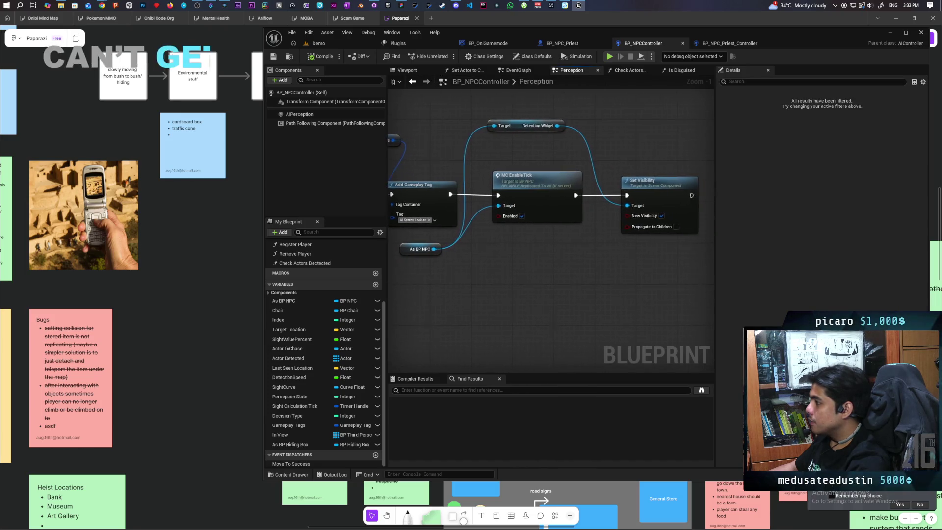
mouse_move(537, 277)
mouse_down()
mouse_move(564, 270)
mouse_move(515, 273)
mouse_move(575, 265)
mouse_up()
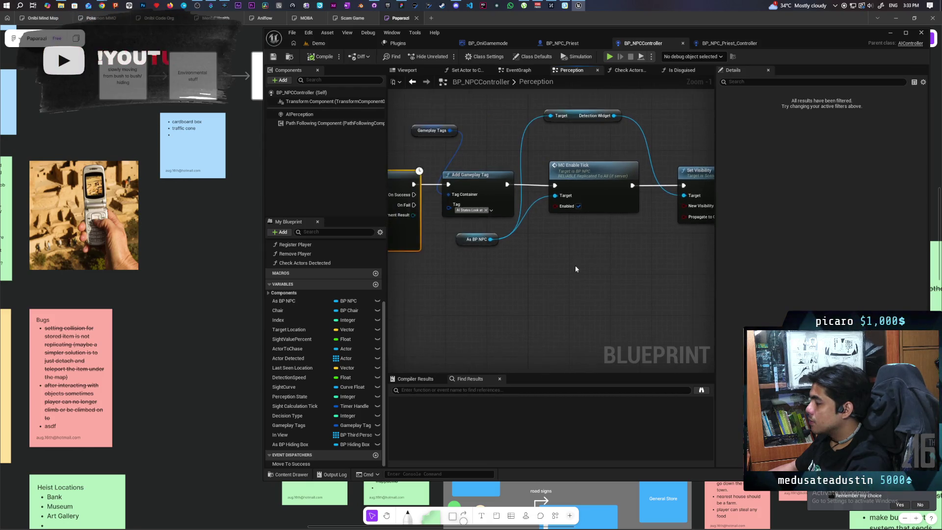
- Centre the Sight States nodes, select the Notice Player event, and start a multiplayer playtest
scroll(569, 264, down, 6)
scroll(480, 280, up, 1)
scroll(481, 279, up, 1)
drag(481, 280, 528, 268)
click(501, 233)
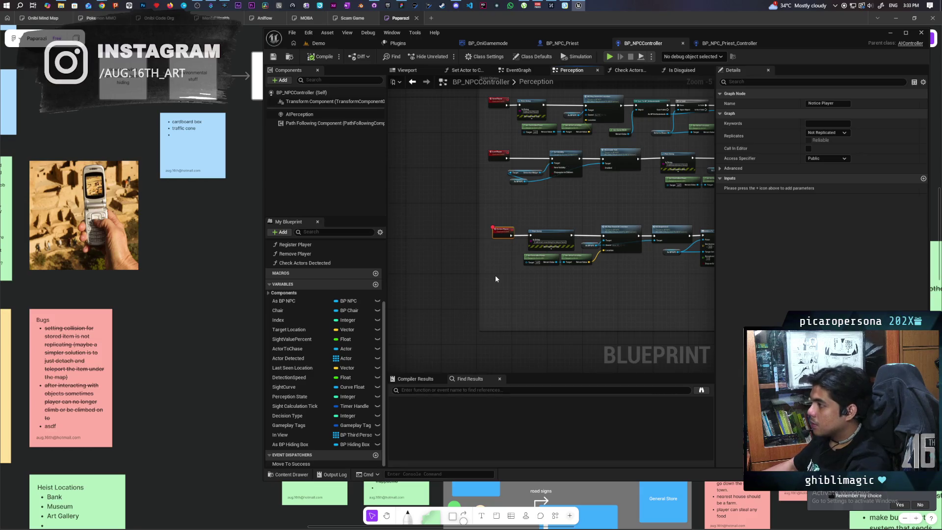
key(alt+p)
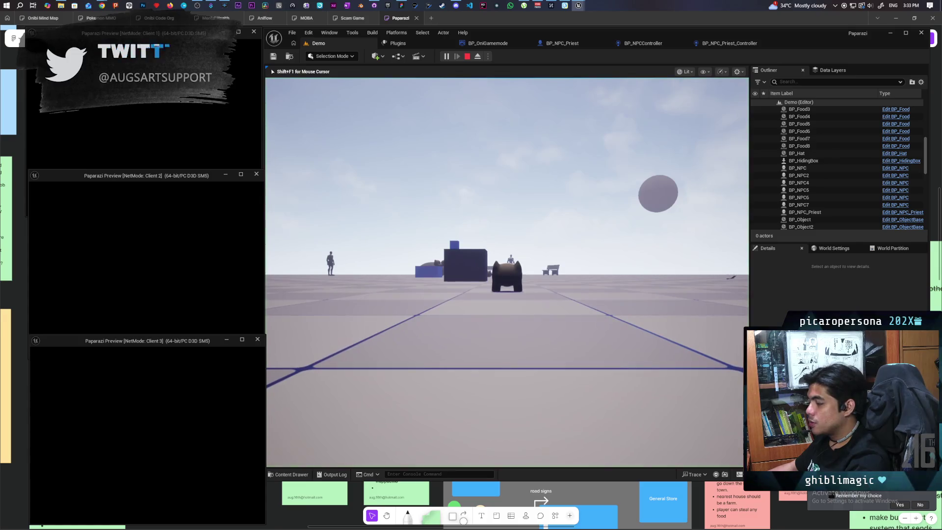
- Play in the main game window, briefly check the blueprint graph with Shift+F1, then return control to the game
key(alt+Tab)
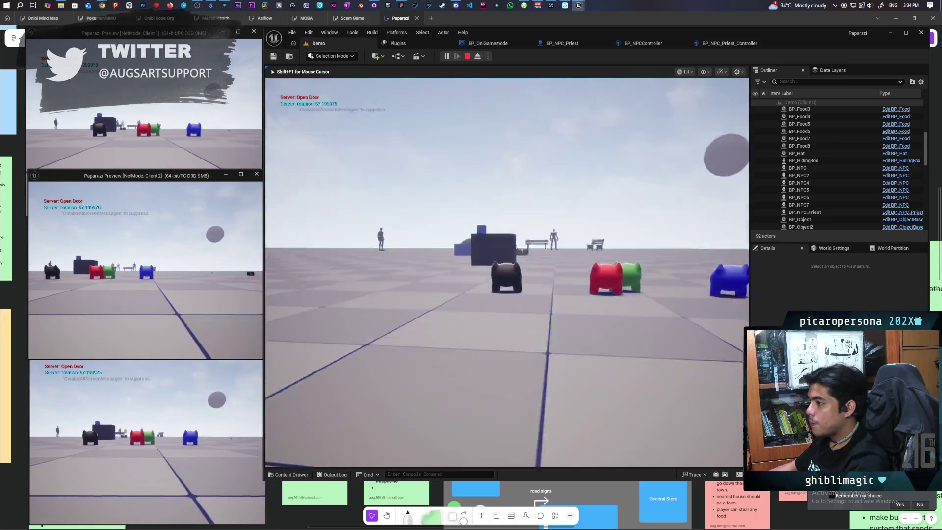
key(w)
key(w)
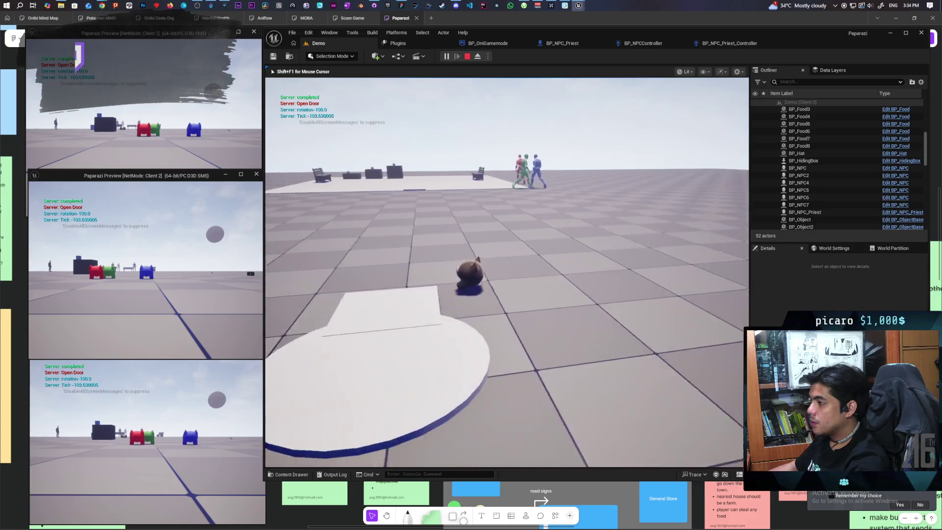
key(shift+F1)
click(643, 44)
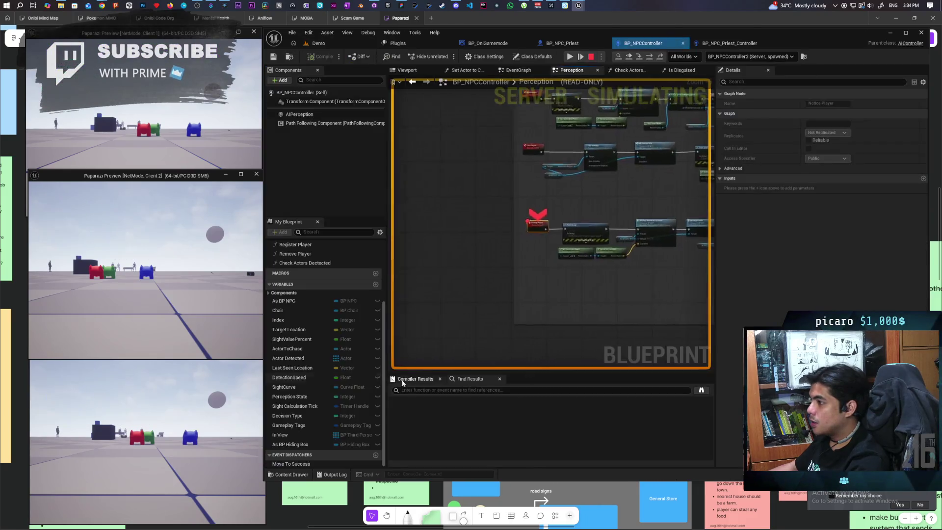
key(ctrl+shift+Tab)
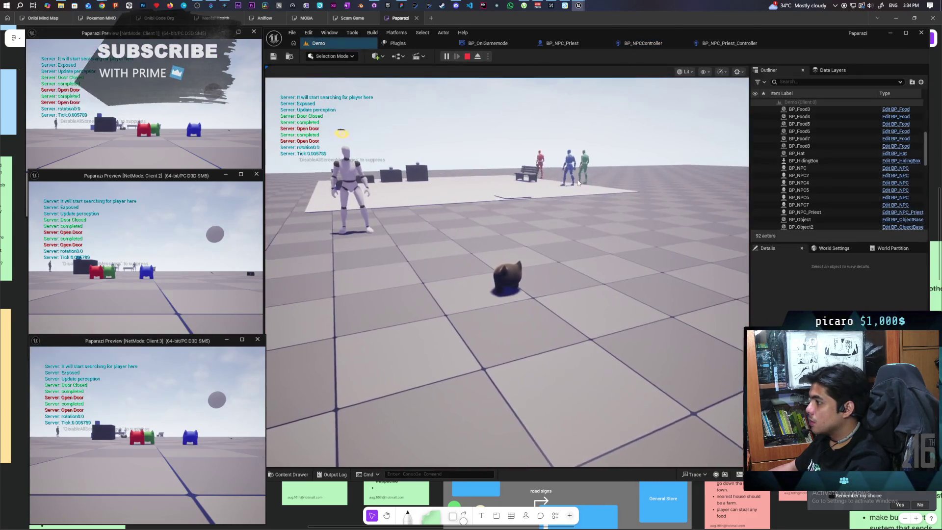
click(630, 98)
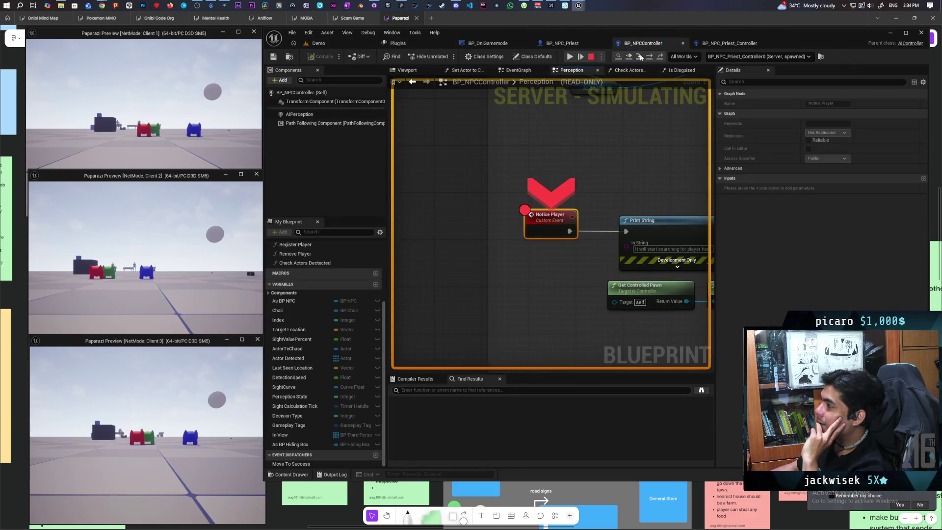
- Step execution from Notice Player to AI MoveTo, resume the game, and view the Priest controller graph
click(650, 59)
click(650, 59)
click(651, 59)
click(650, 59)
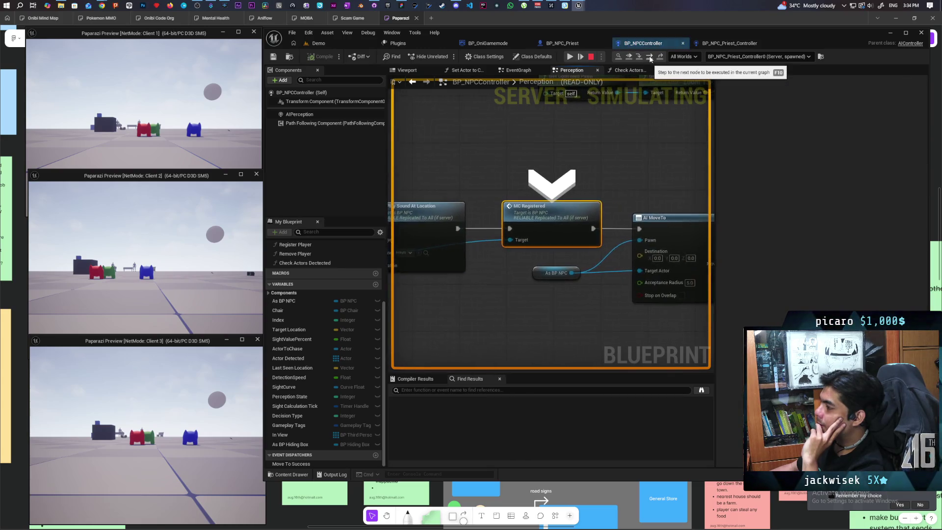
click(650, 59)
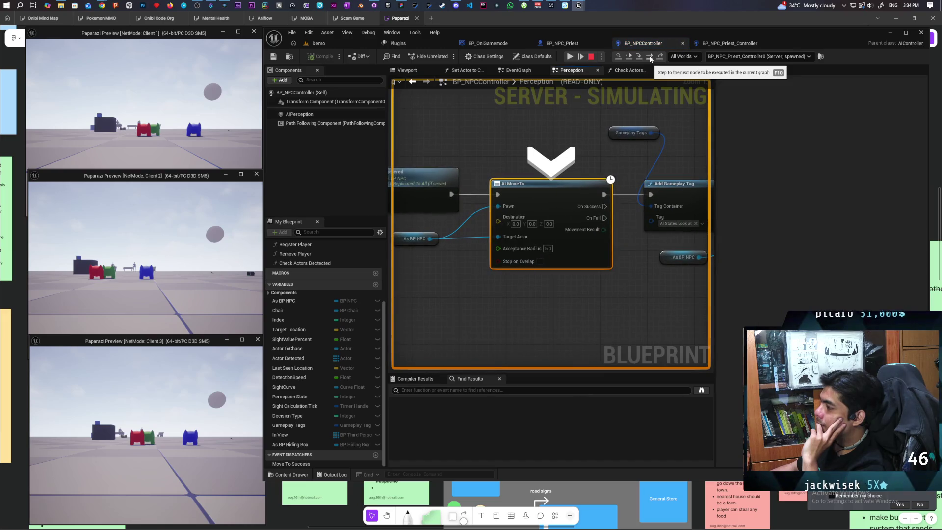
click(650, 59)
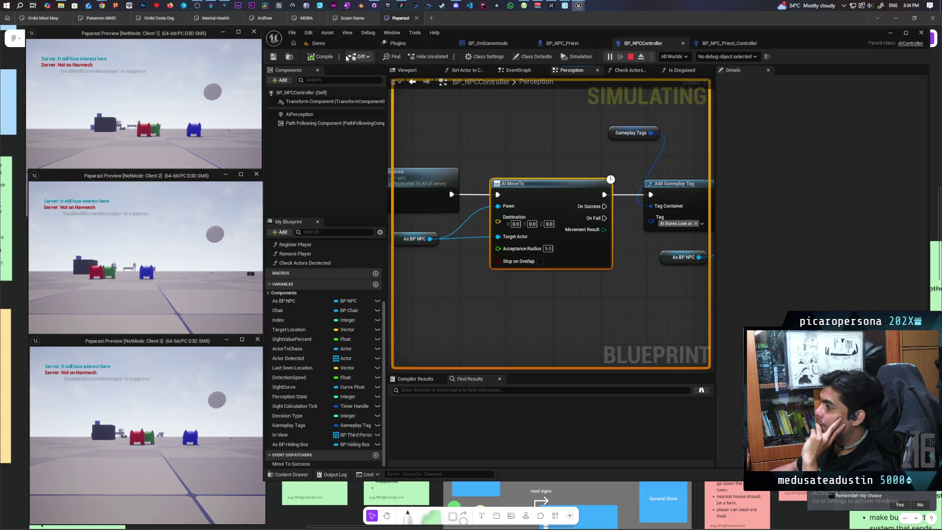
click(319, 43)
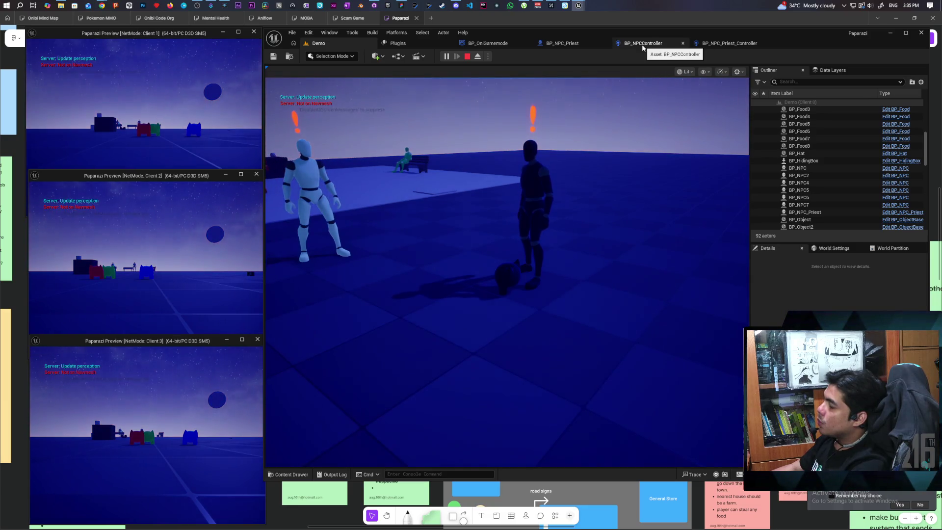
click(719, 44)
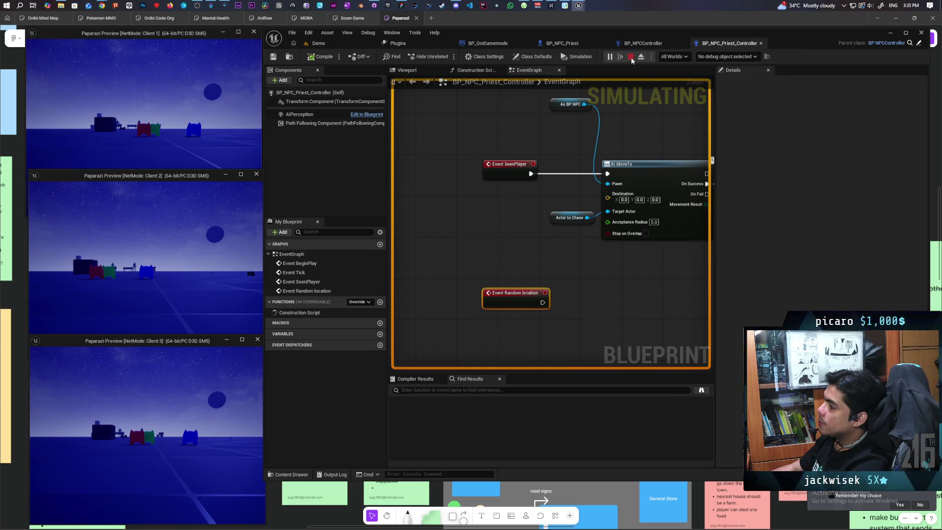
- Stop the session, select the Notice Player event in BP_NPCController, and return to the Demo level
click(631, 57)
click(647, 44)
scroll(608, 258, down, 8)
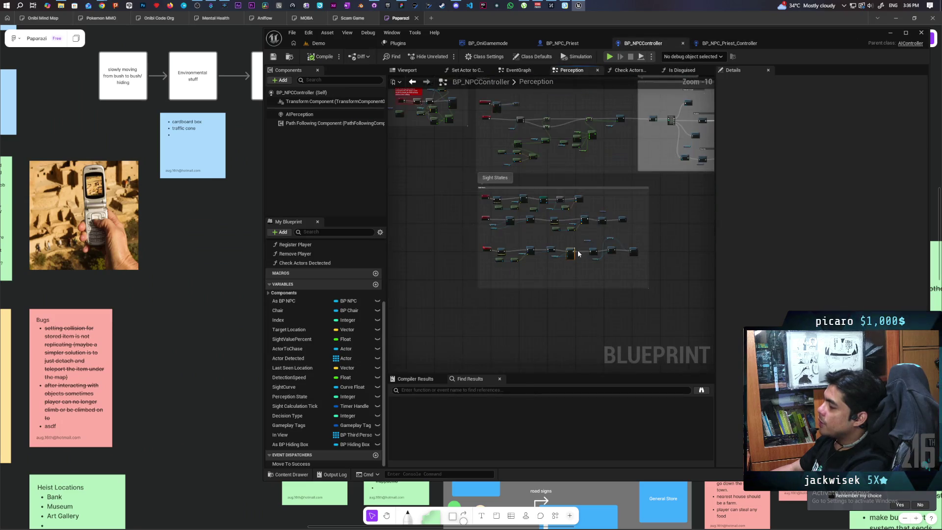
scroll(540, 238, up, 3)
click(501, 270)
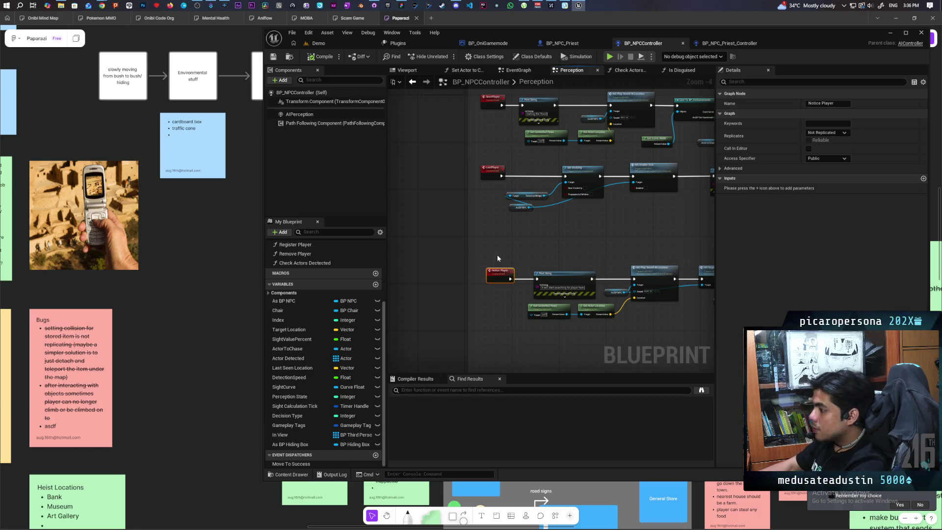
click(325, 44)
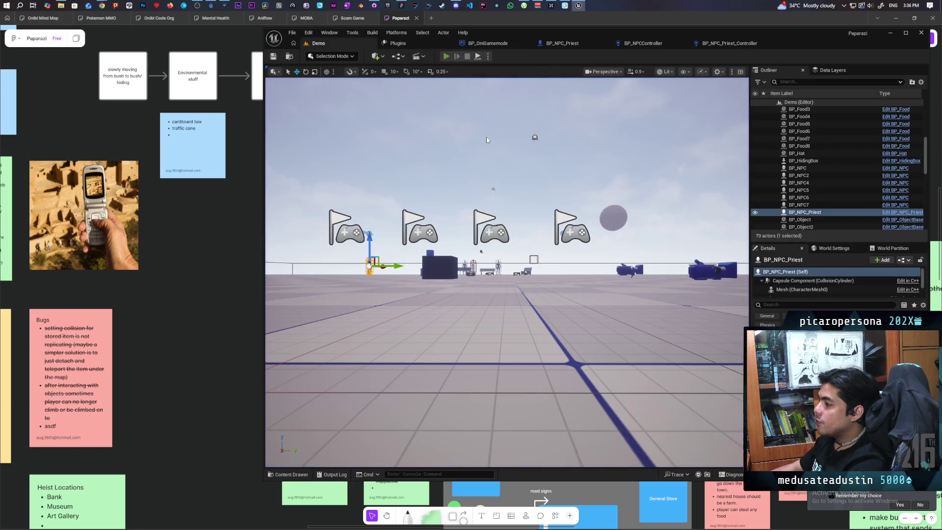
- Restart the multiplayer playtest and walk the cat toward the dark NPC until it's caught
key(alt+p)
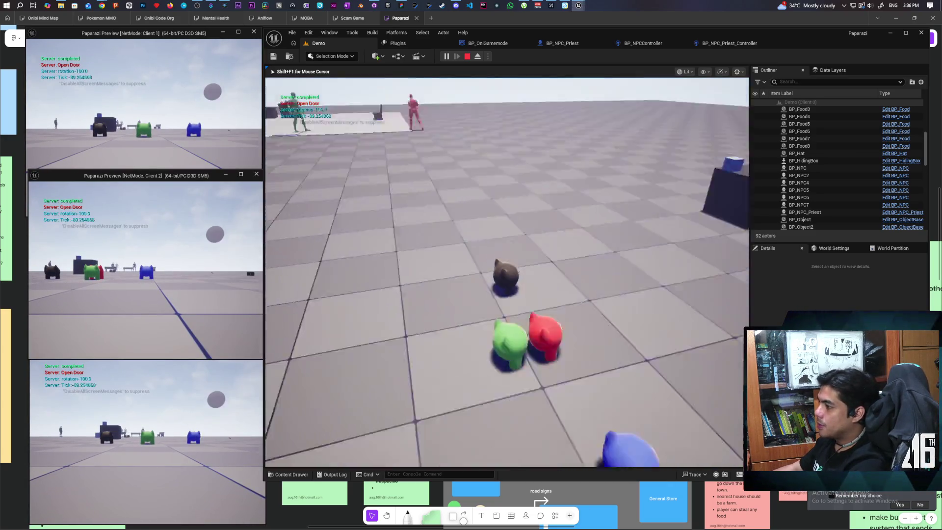
mouse_move(507, 272)
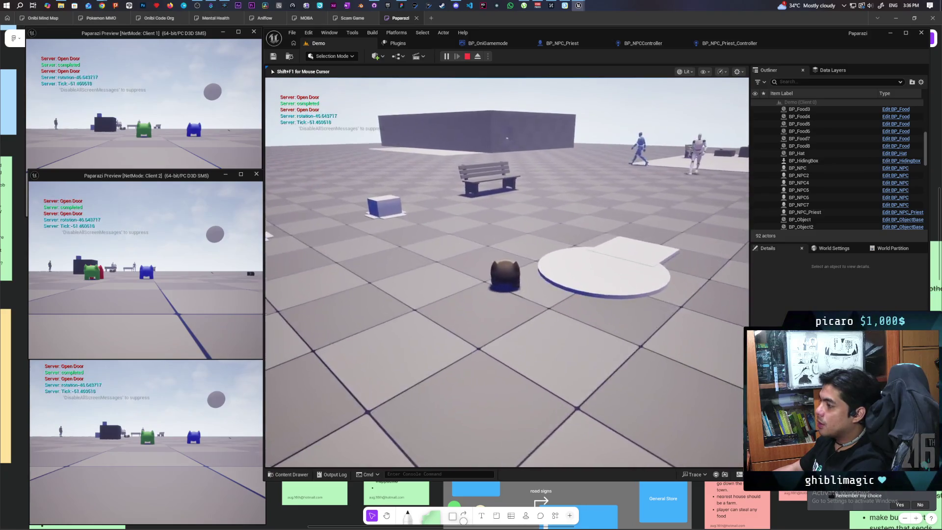
key(w)
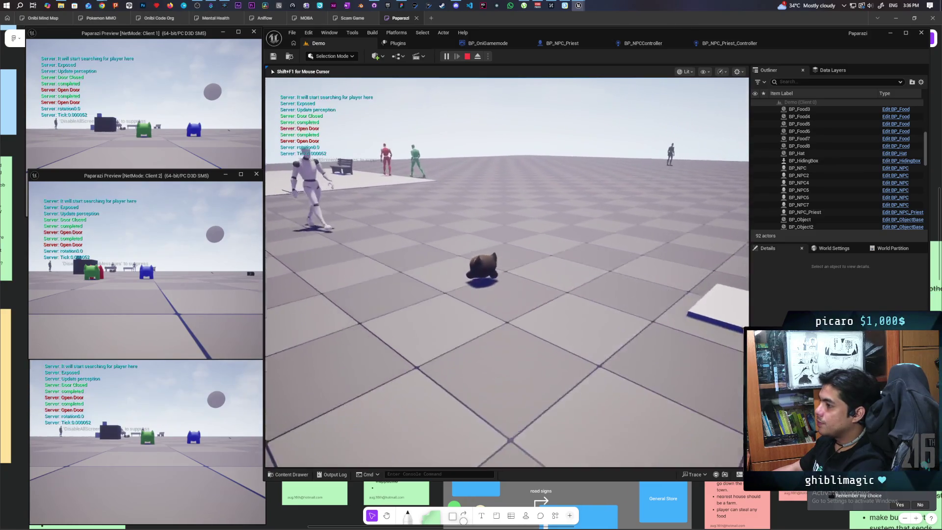
key(w)
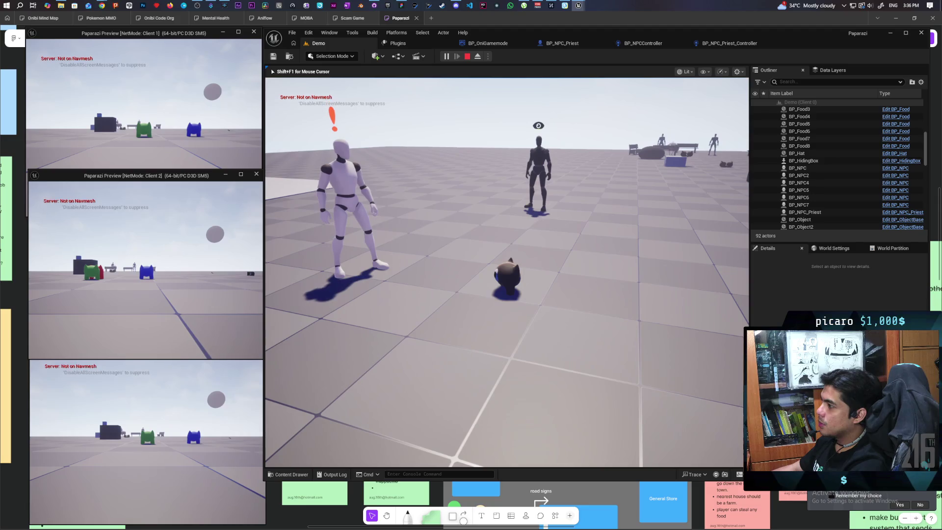
key(w)
key(w)
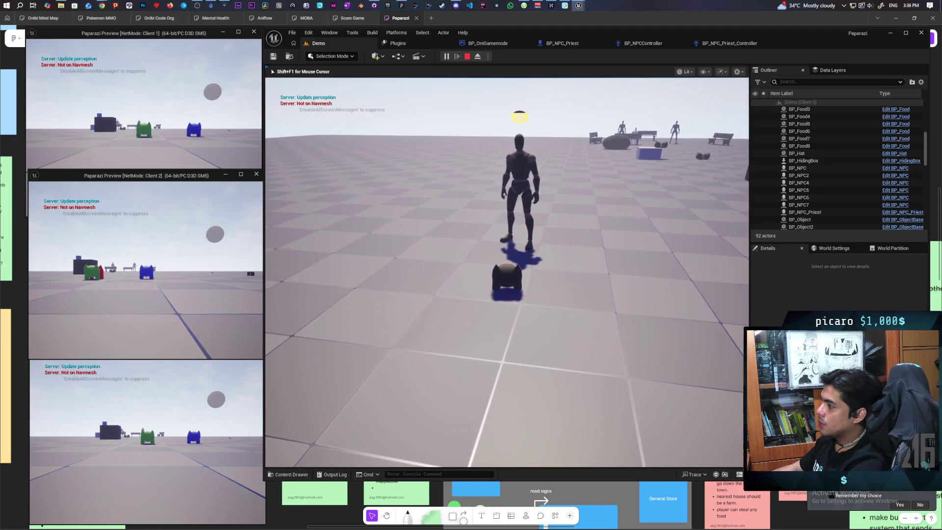
key(w)
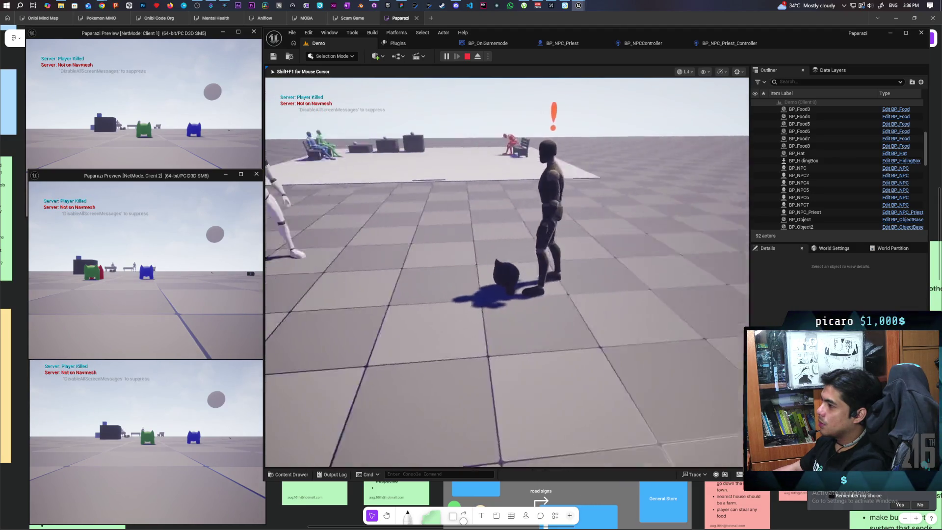
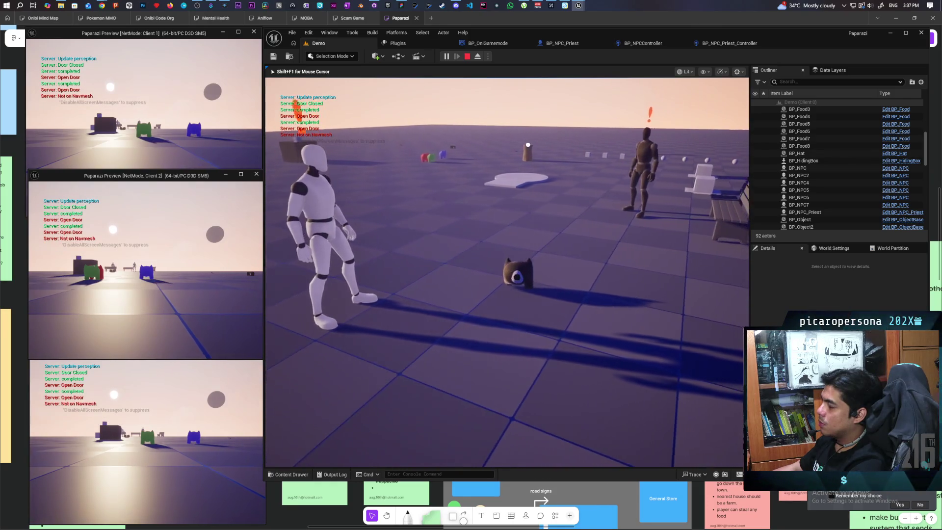
- Stop the running multiplayer play session and go back to the Demo level viewport
key(Escape)
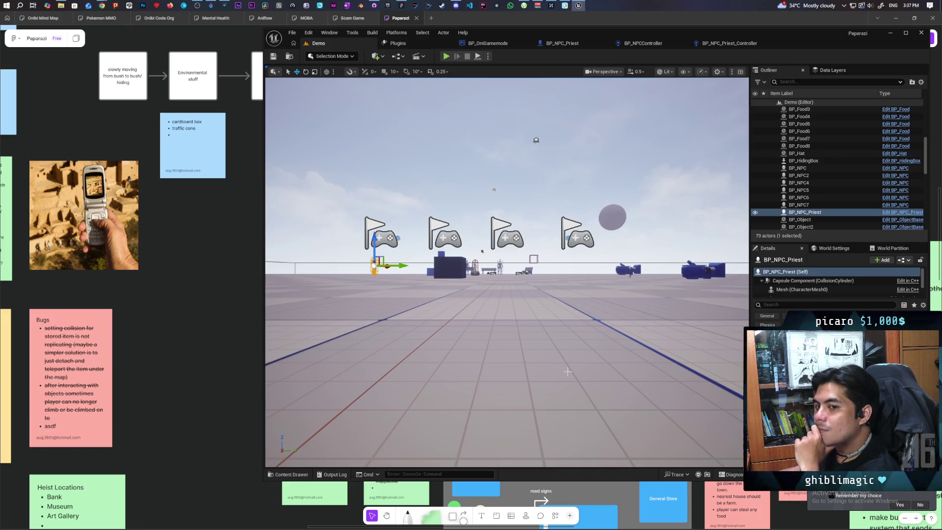
- Start a multiplayer PIE test and walk the player forward toward the priest
key(alt+p)
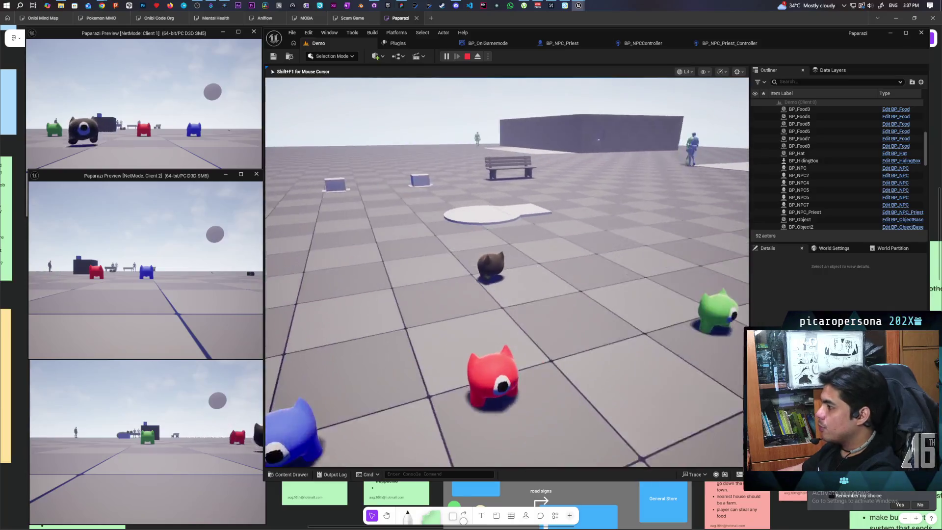
key(w)
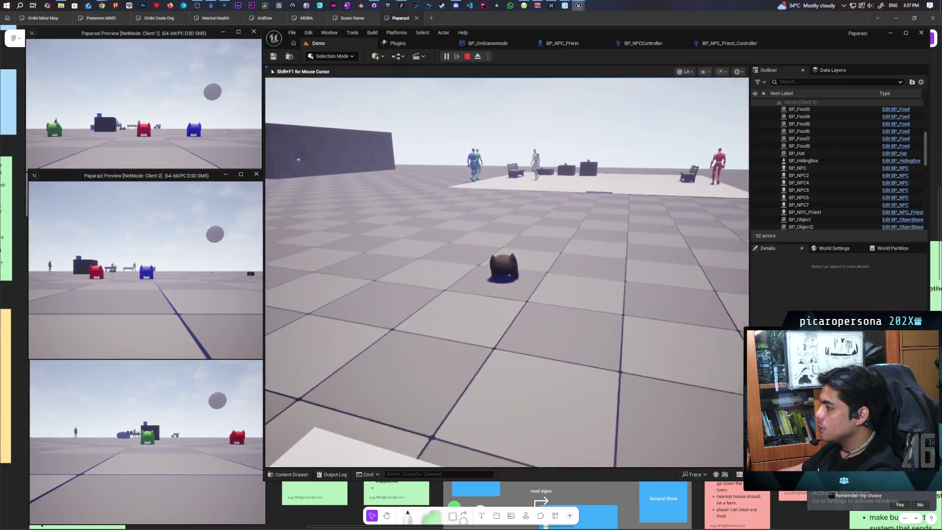
key(w)
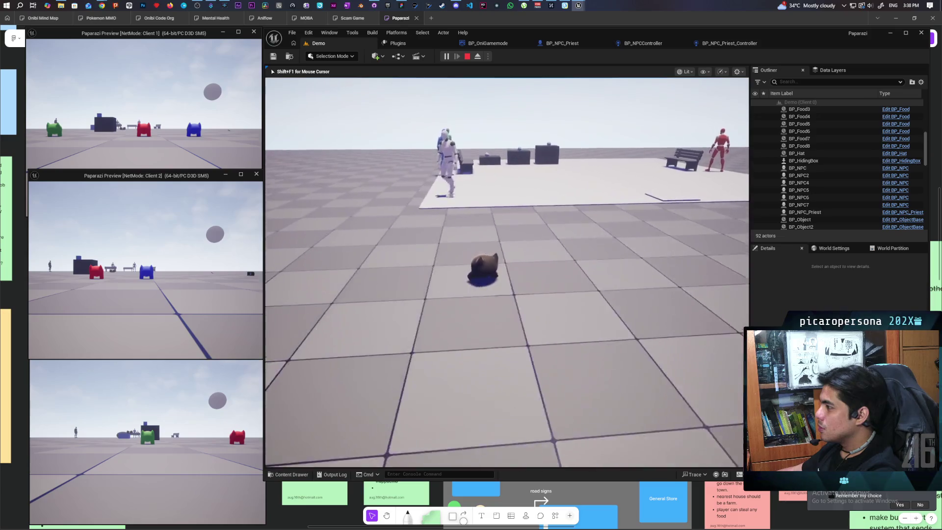
key(w)
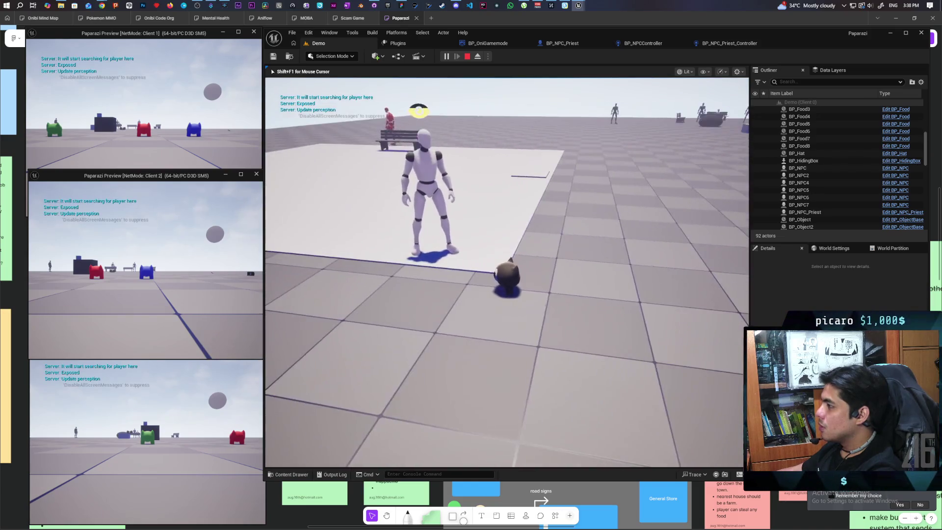
- Steer past the green NPC toward the bench, then stop and open BP_NPC_Priest_Controller
key(a)
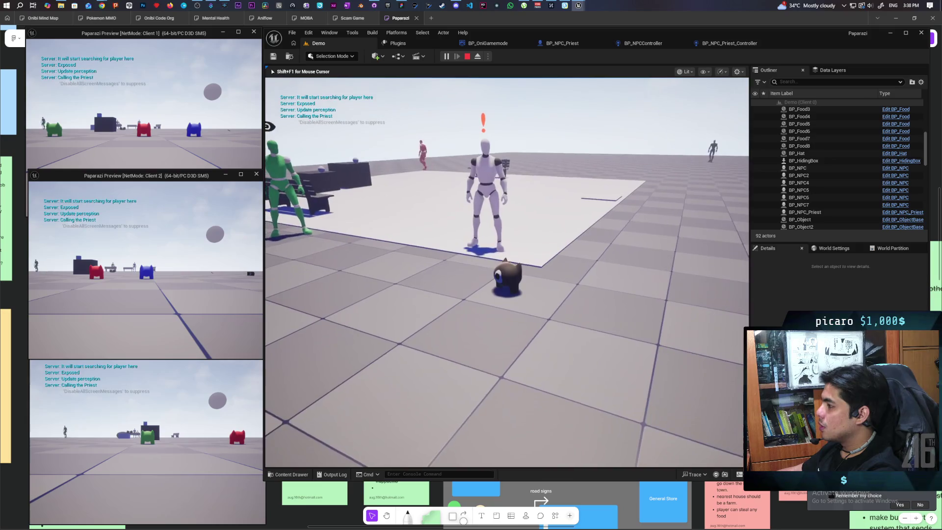
key(a)
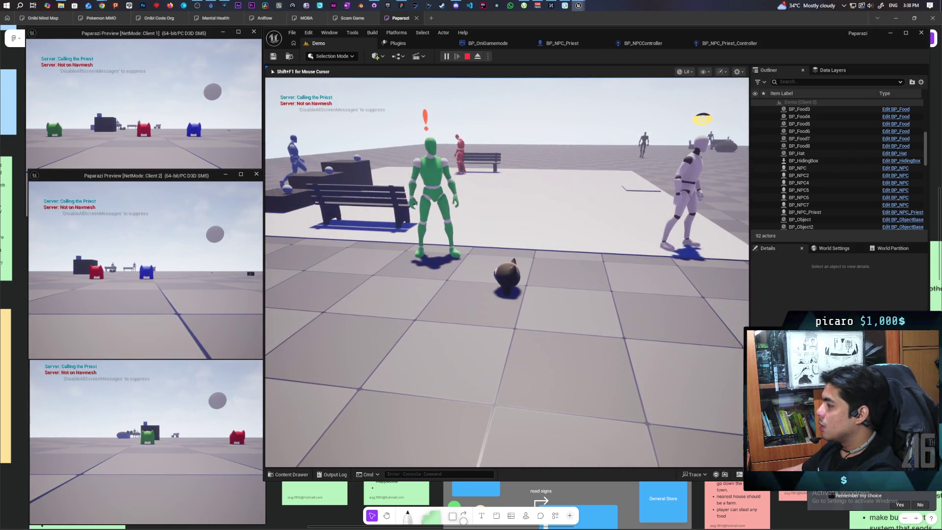
key(w)
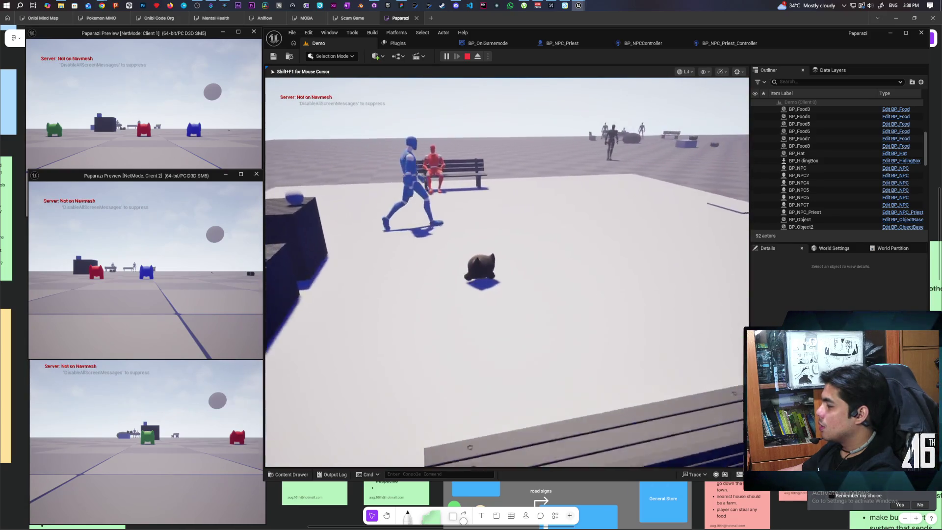
key(w)
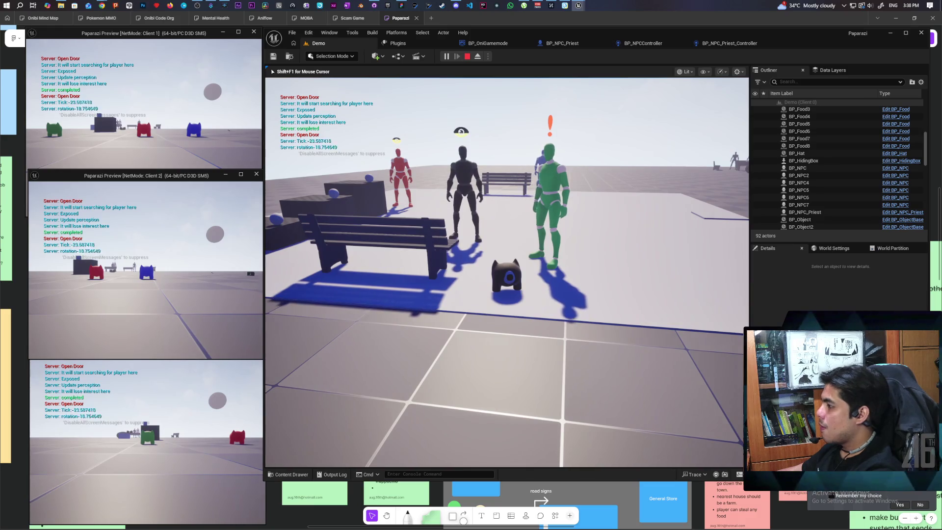
key(Escape)
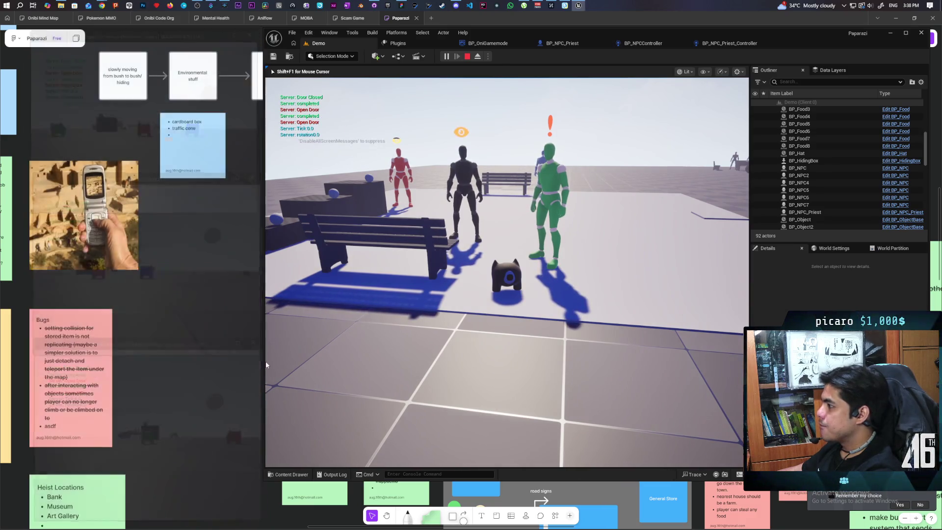
click(724, 45)
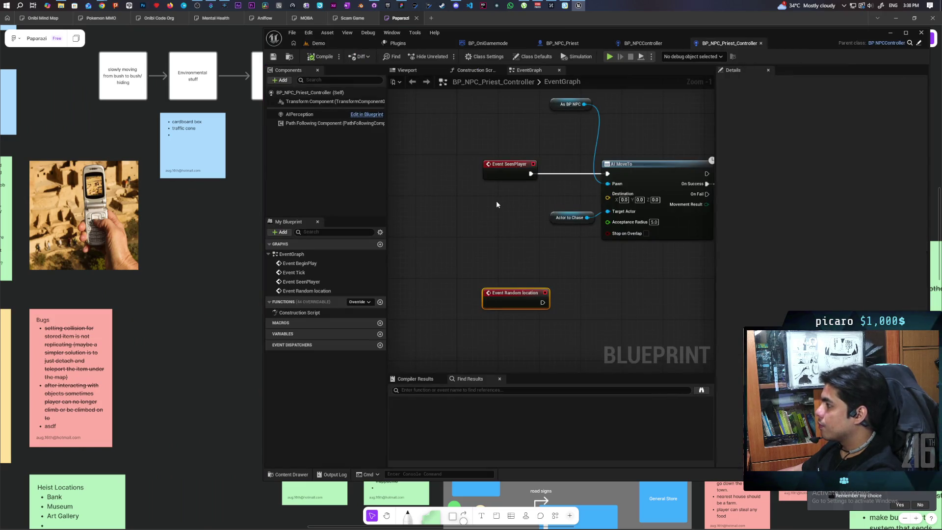
- Zoom and pan the priest controller's EventGraph to inspect the SeenPlayer, AI MoveTo and Print String nodes
scroll(497, 204, down, 3)
scroll(496, 204, up, 3)
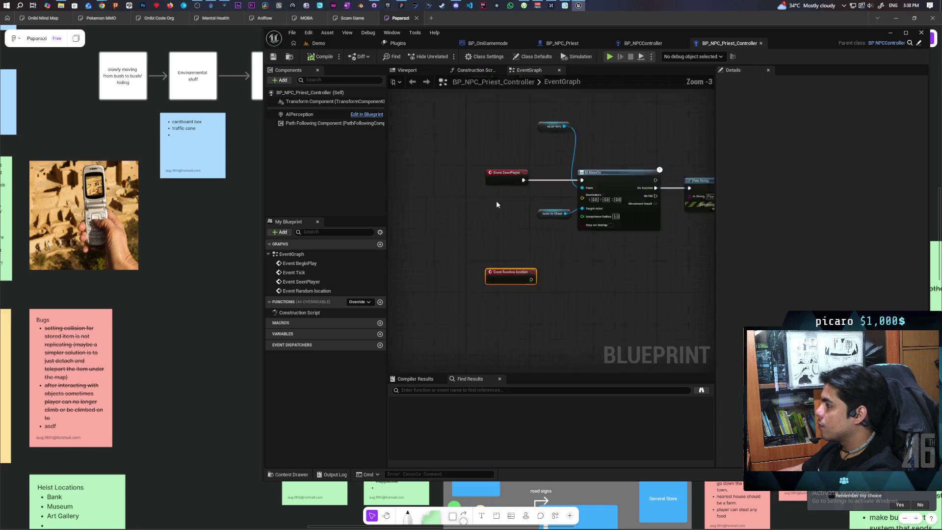
scroll(497, 204, down, 2)
scroll(496, 204, up, 2)
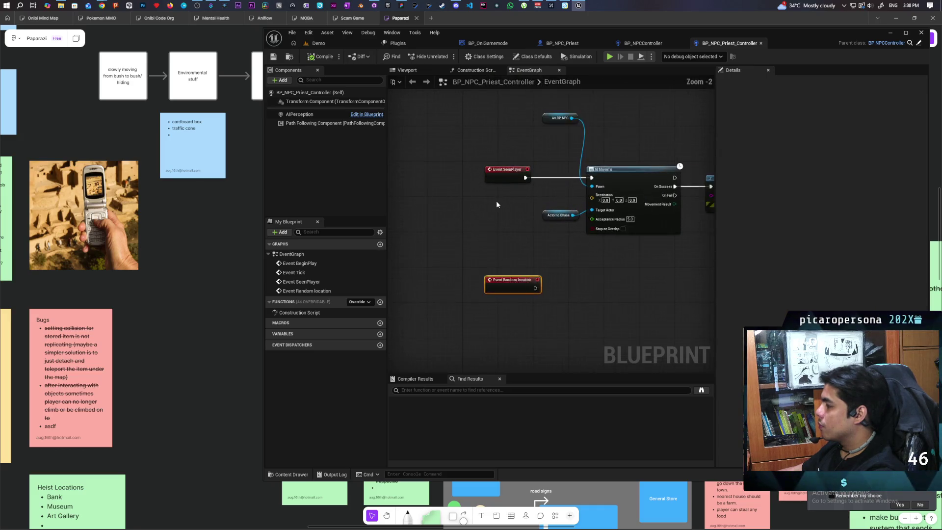
scroll(497, 204, down, 2)
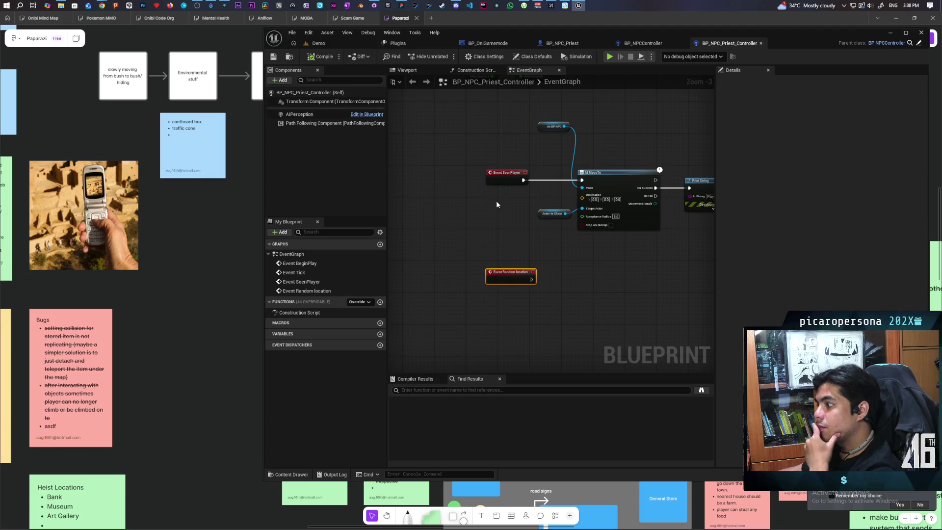
scroll(496, 204, down, 1)
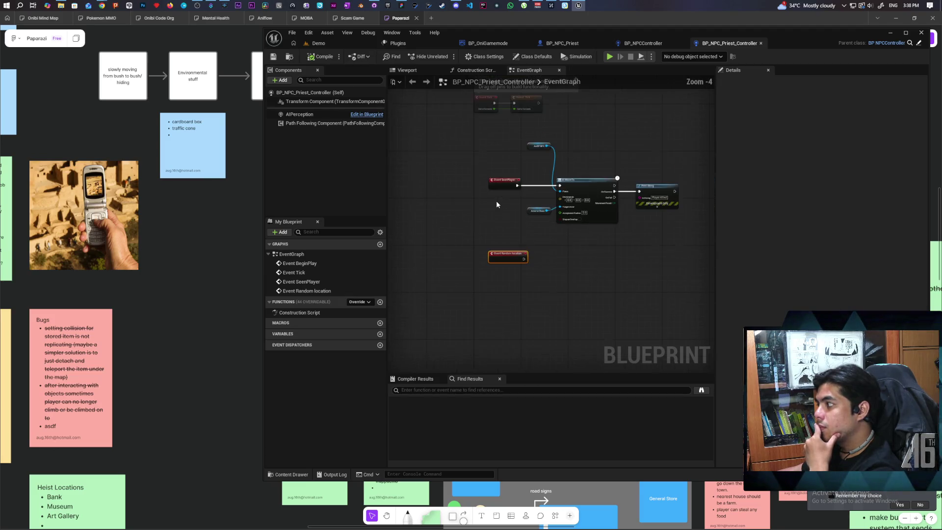
drag(507, 231, 464, 234)
scroll(464, 235, up, 1)
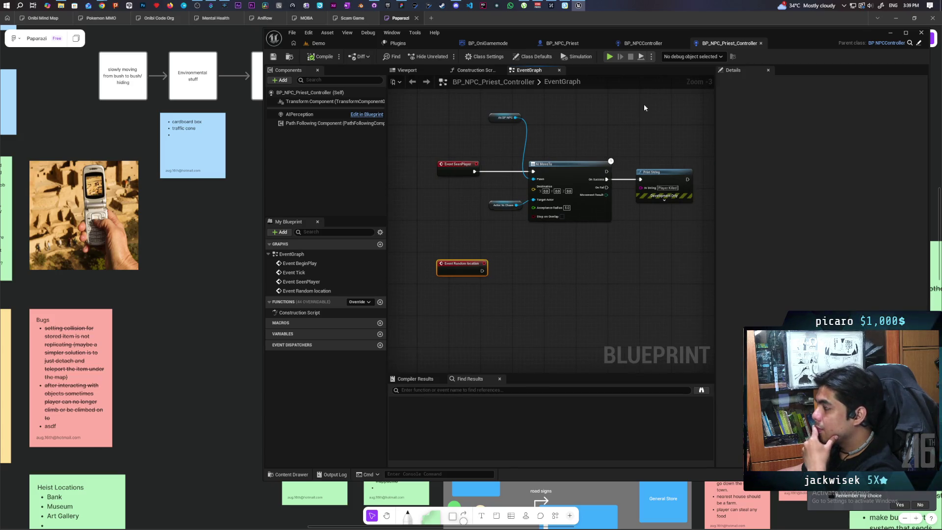
right_click(438, 328)
click(587, 276)
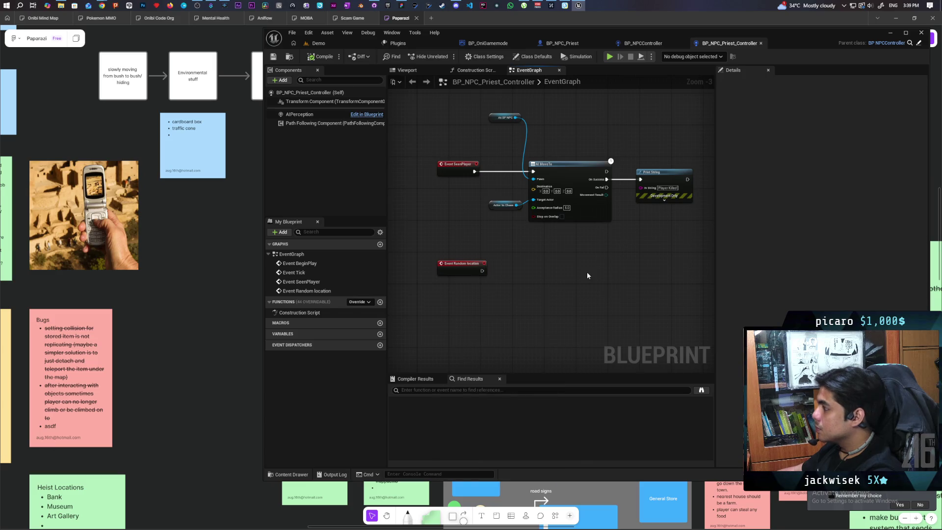
click(639, 44)
scroll(566, 239, down, 2)
scroll(567, 240, up, 2)
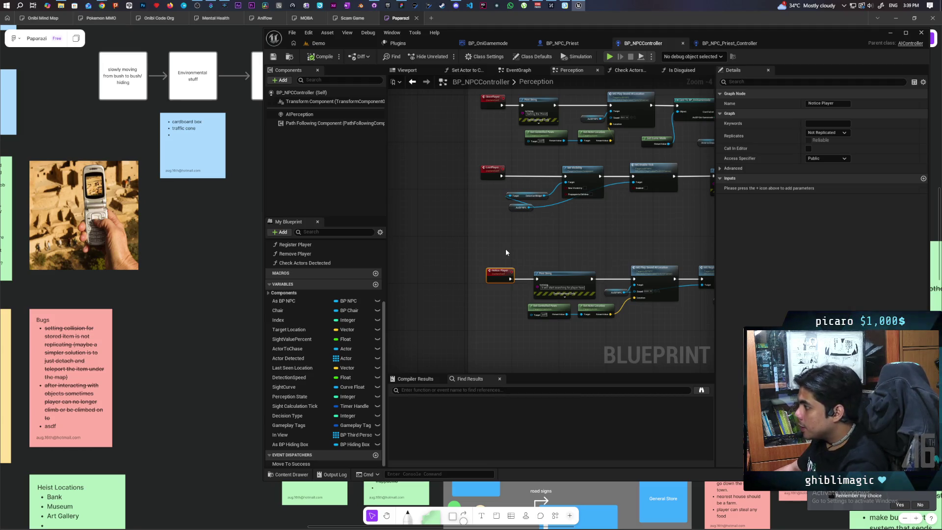
scroll(505, 248, down, 3)
scroll(543, 243, up, 5)
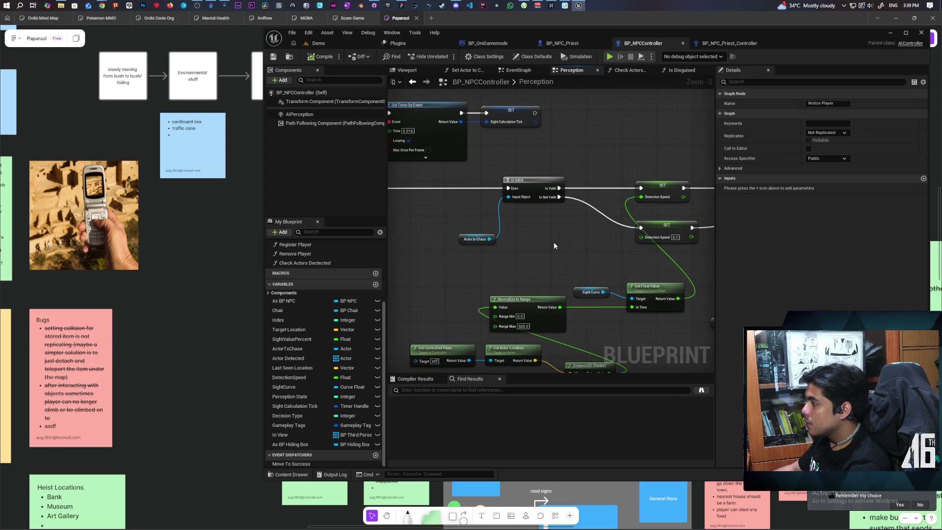
mouse_move(552, 242)
mouse_down()
mouse_move(563, 246)
mouse_move(423, 251)
mouse_up()
mouse_move(626, 228)
mouse_down()
mouse_move(568, 221)
mouse_move(575, 226)
mouse_up()
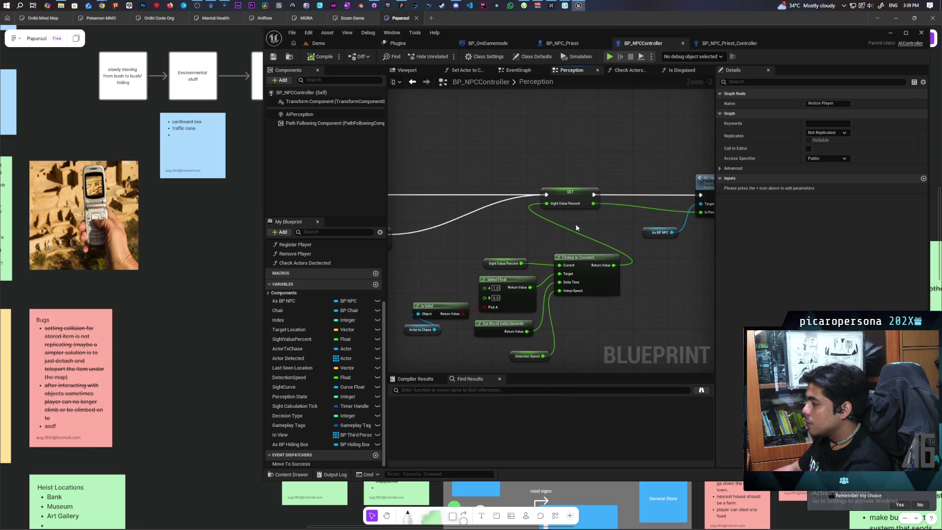
click(572, 192)
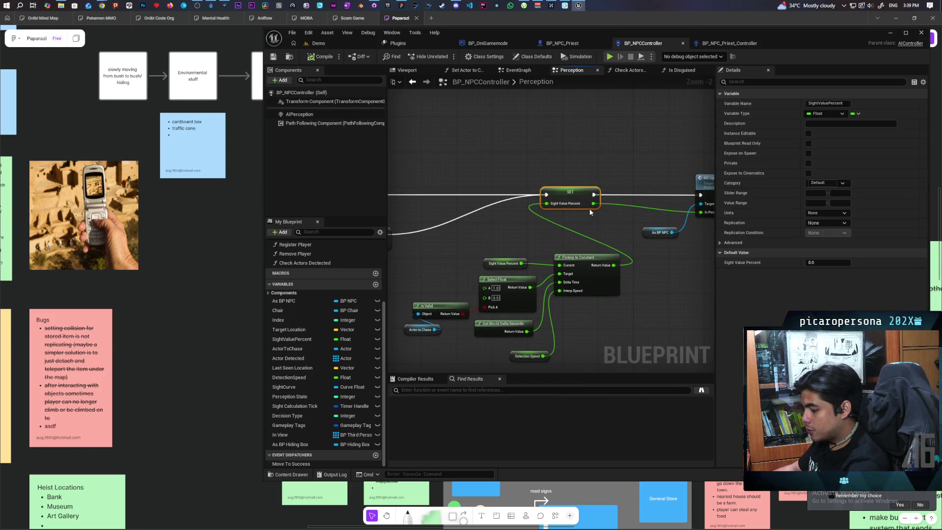
drag(596, 214, 497, 217)
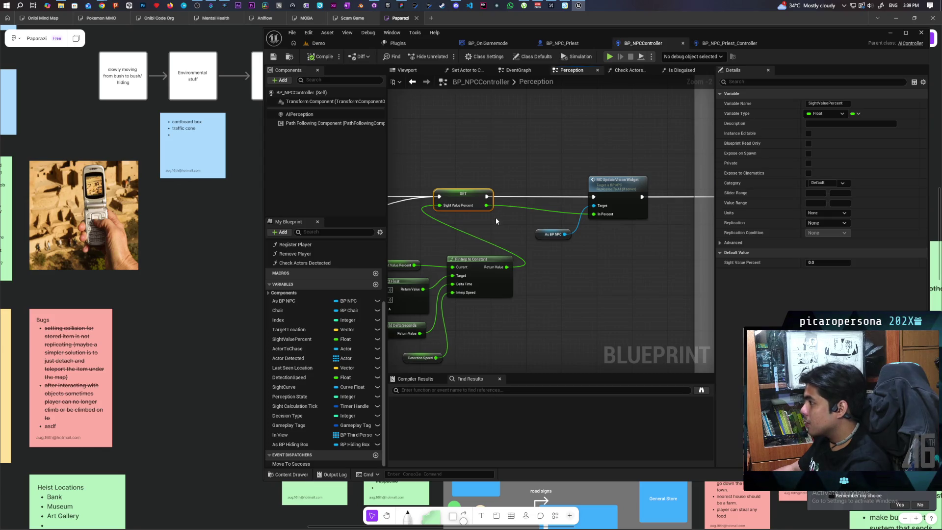
click(493, 222)
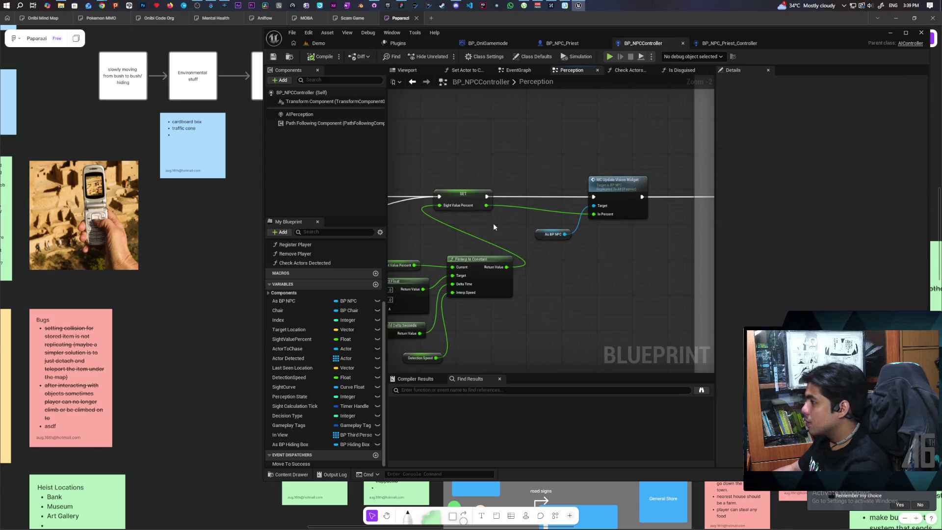
click(476, 198)
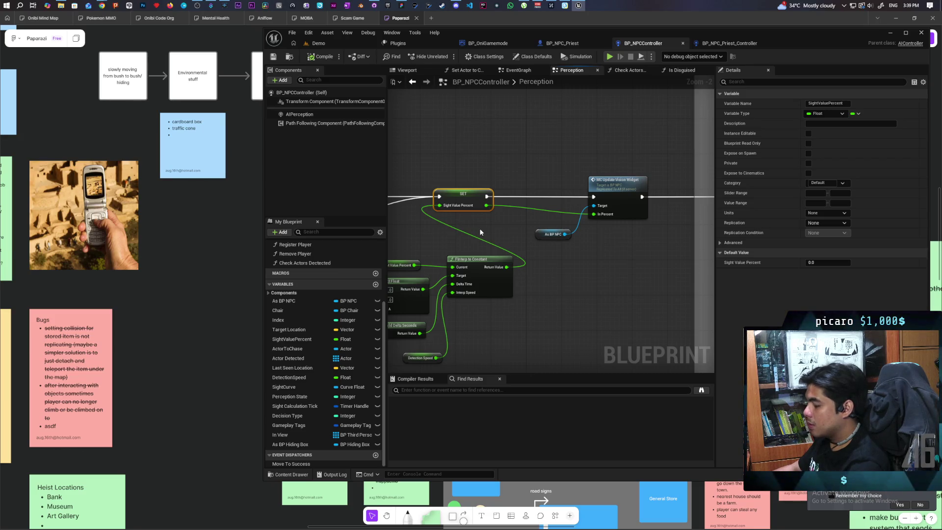
click(730, 44)
right_click(463, 303)
text(seen pl)
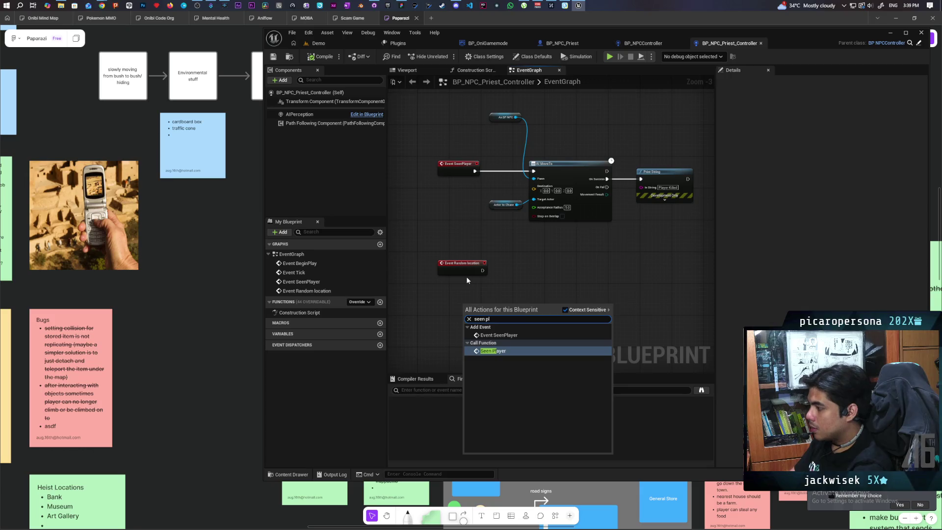
click(493, 335)
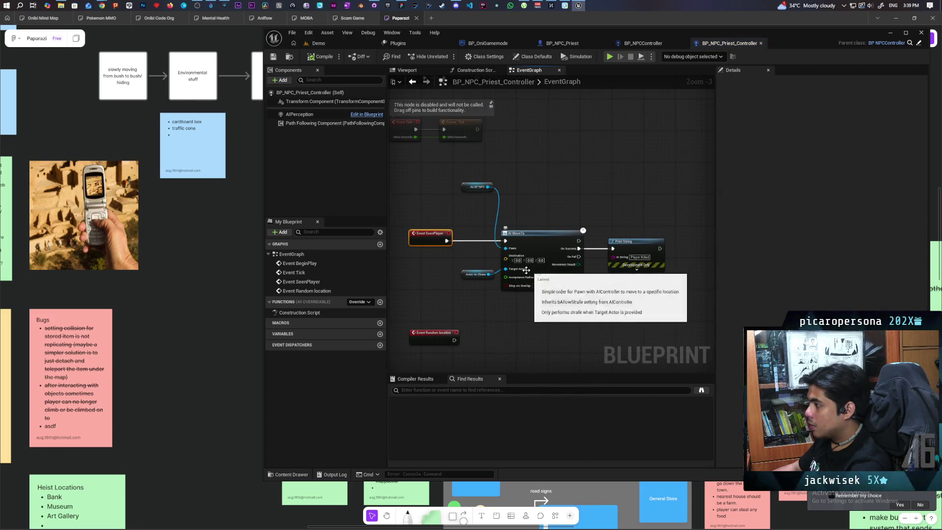
click(637, 44)
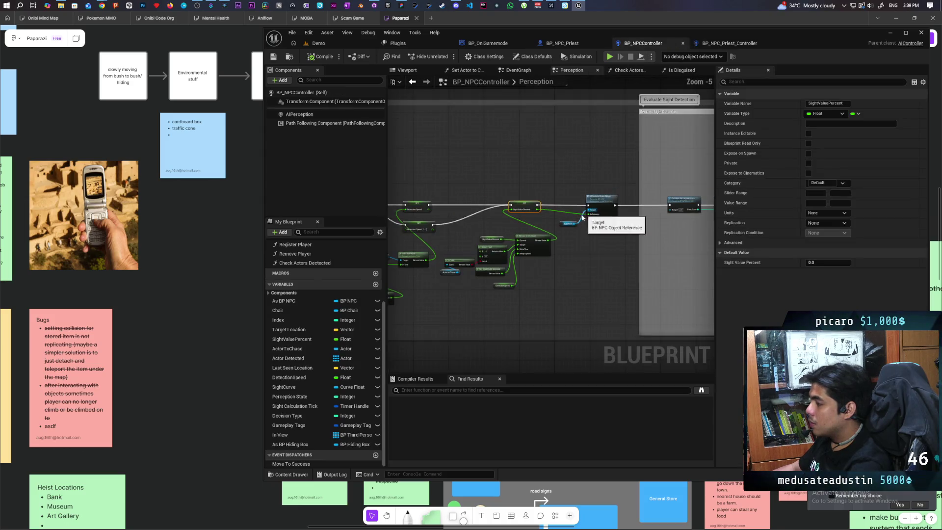
scroll(498, 270, up, 5)
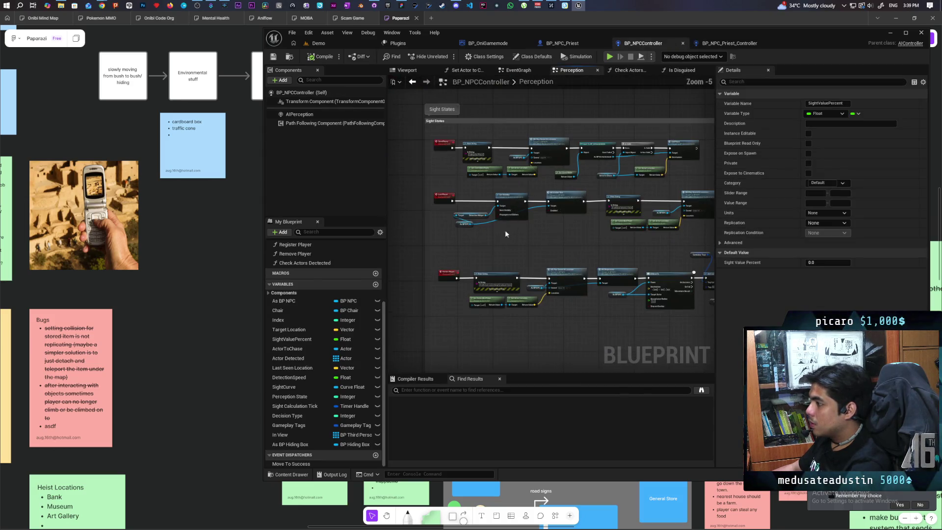
scroll(483, 273, down, 1)
mouse_move(576, 259)
mouse_down()
mouse_move(614, 280)
mouse_move(611, 345)
mouse_up()
click(729, 44)
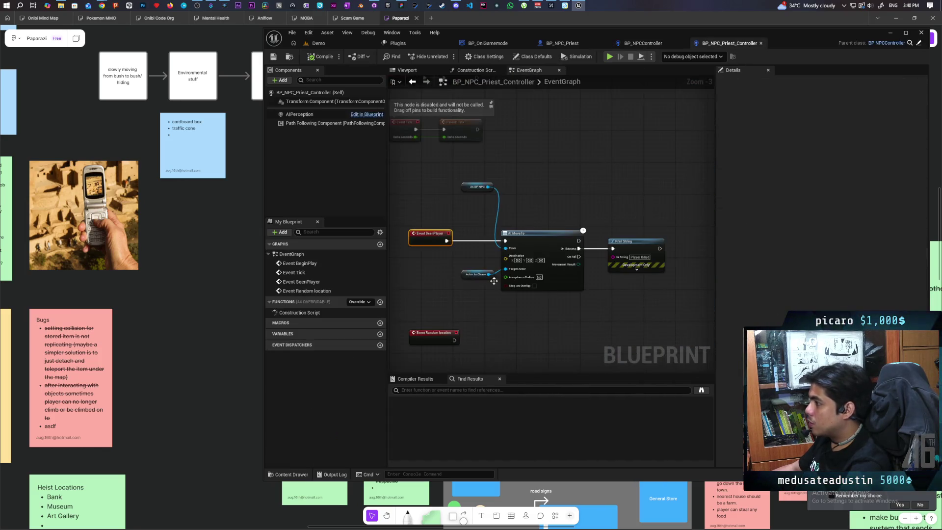
- Add an Event Notice Player node and paste in a SET Sight Value Percent node
right_click(454, 256)
text(notice pla)
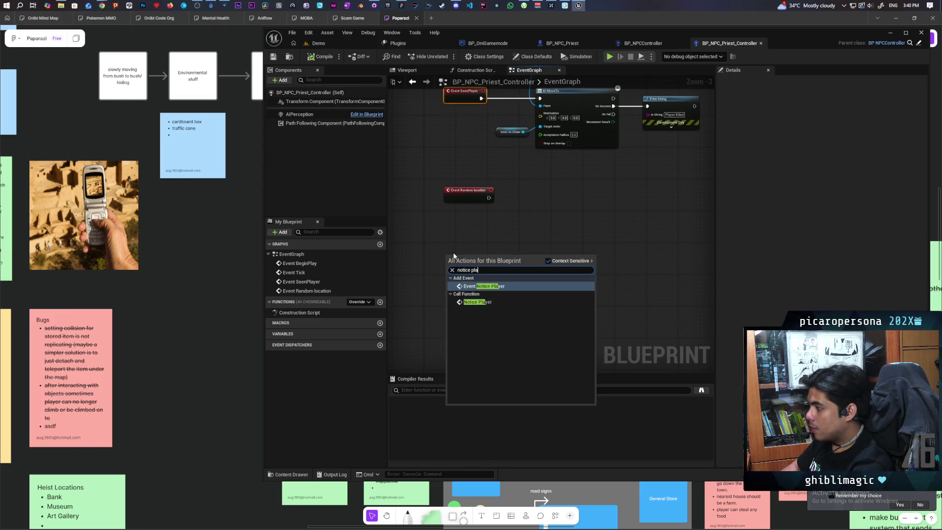
click(496, 286)
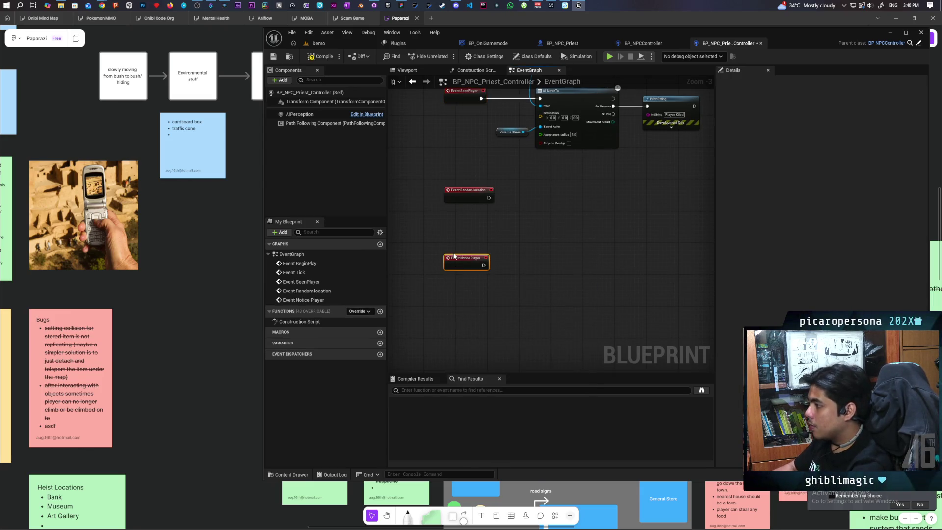
key(ctrl+v)
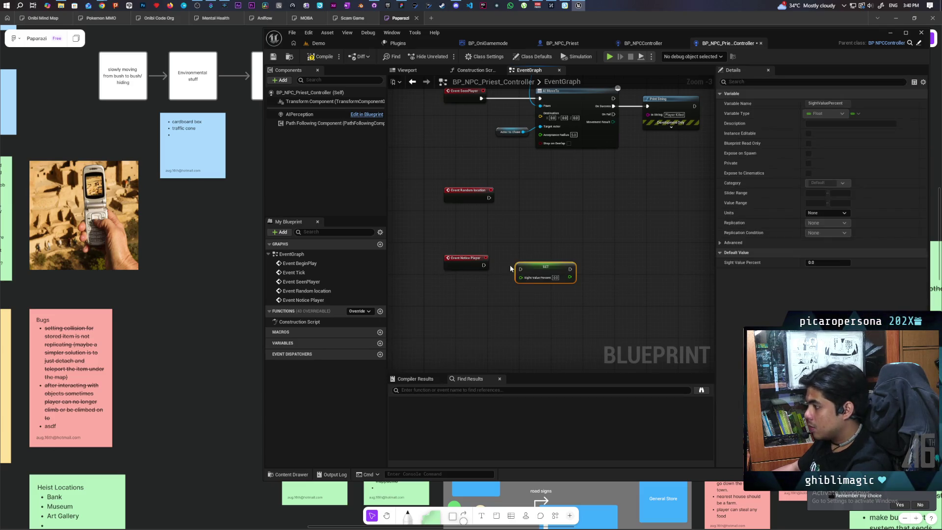
click(542, 303)
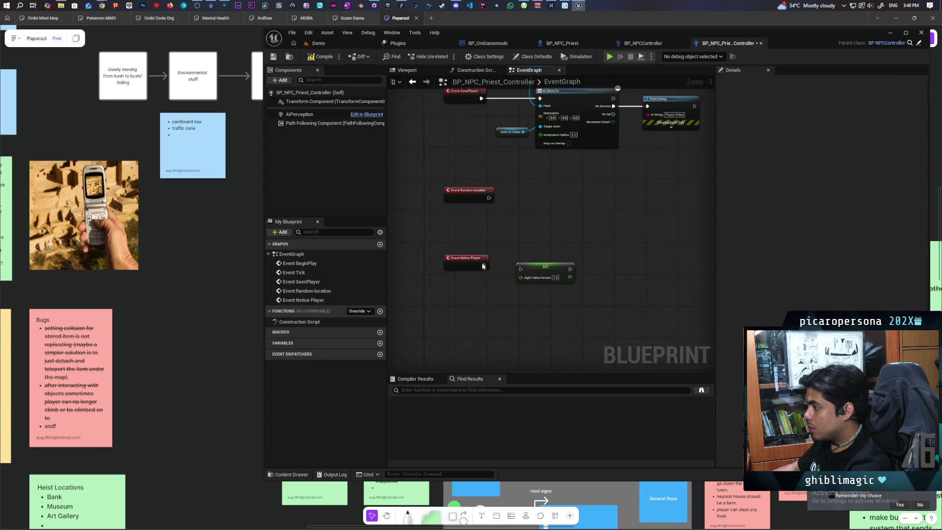
- Chain the setter after Event Notice Player and add a Seen Player call following it
mouse_move(533, 269)
mouse_down()
mouse_move(519, 265)
mouse_move(562, 287)
mouse_up()
text(see)
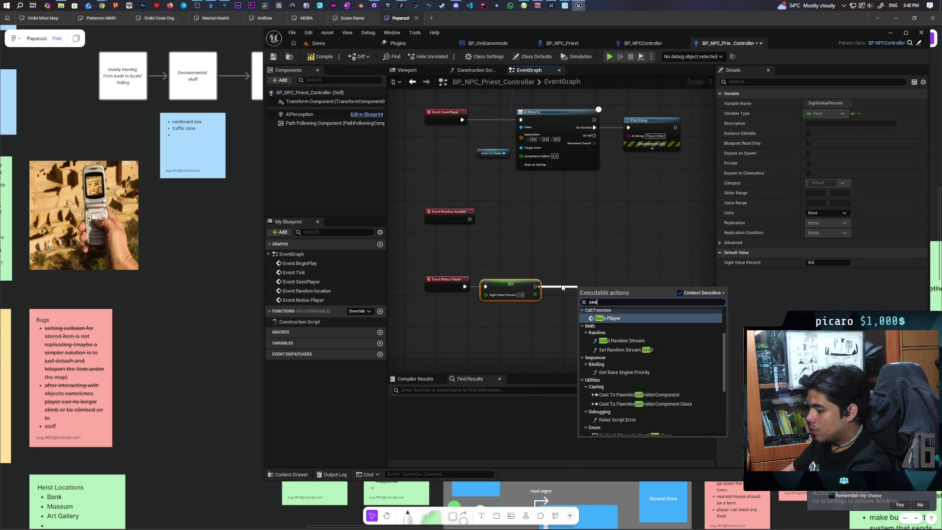
text(n [plaplayer)
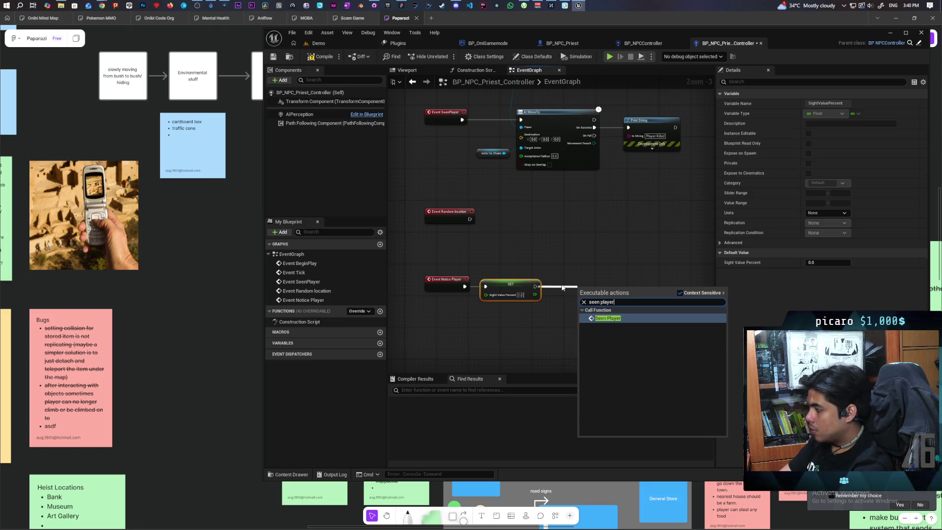
key(Return)
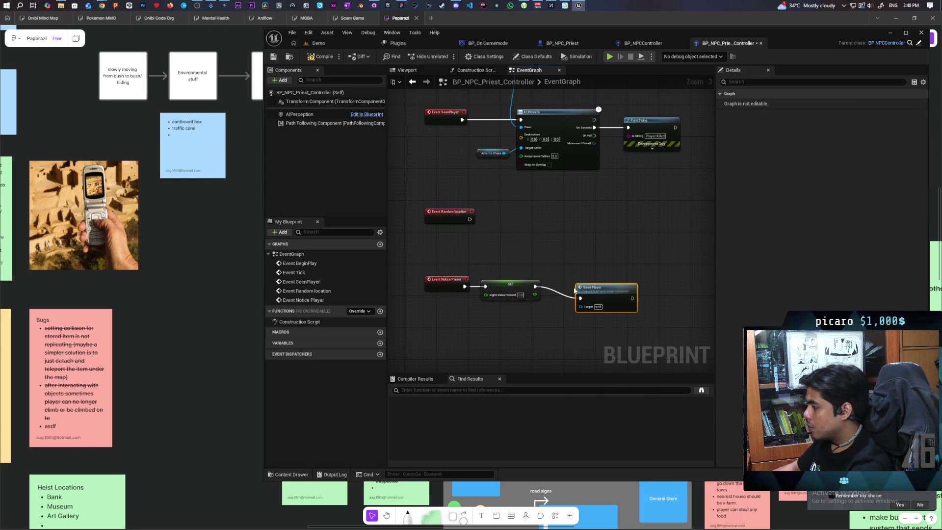
drag(614, 236, 584, 305)
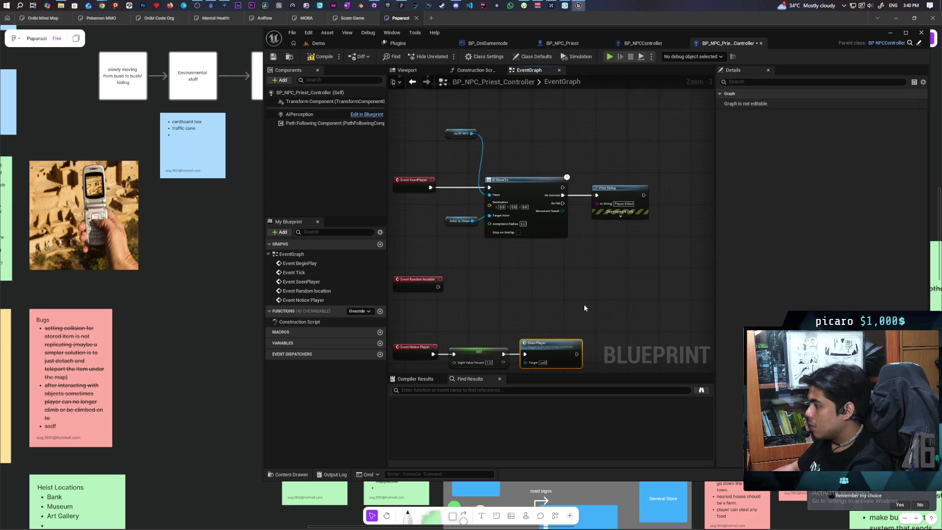
right_click(419, 184)
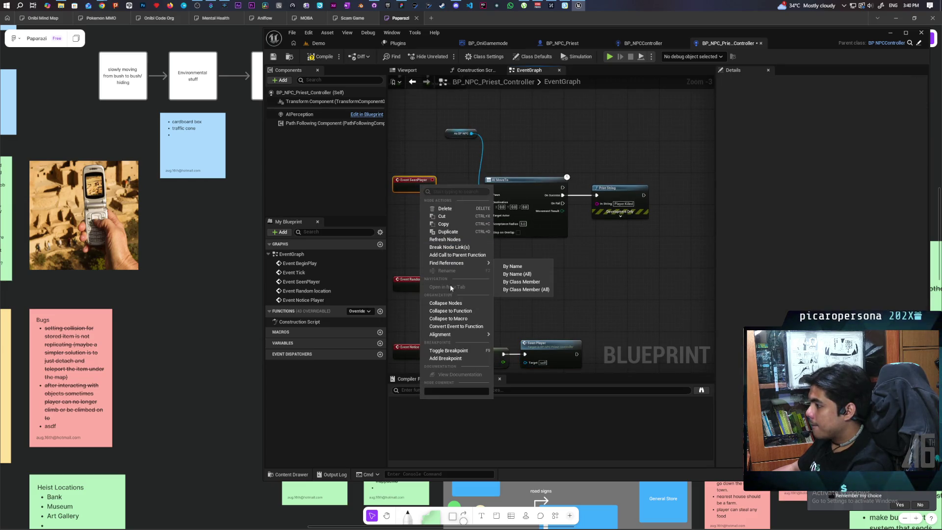
- Add a Parent: SeenPlayer call and wire it between Event SeenPlayer and AI MoveTo
click(446, 256)
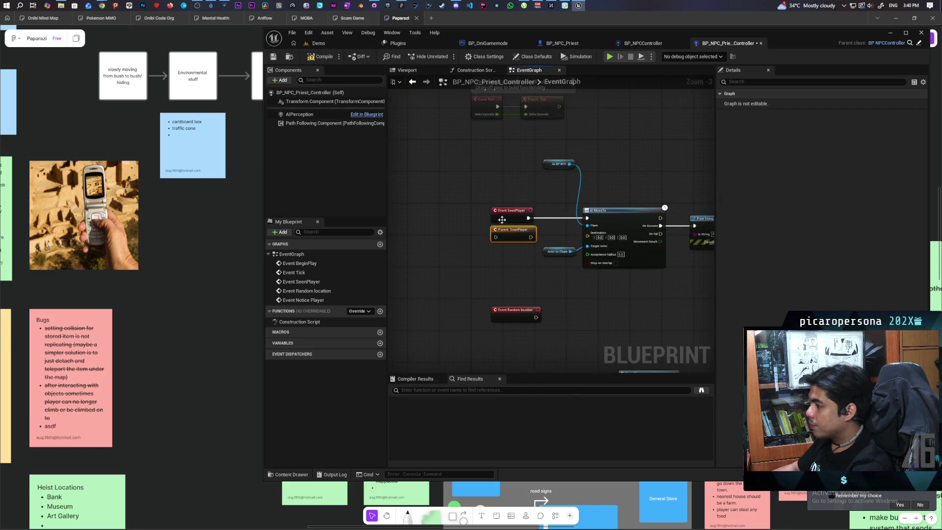
mouse_move(516, 216)
mouse_down()
mouse_move(501, 214)
mouse_move(534, 216)
mouse_up()
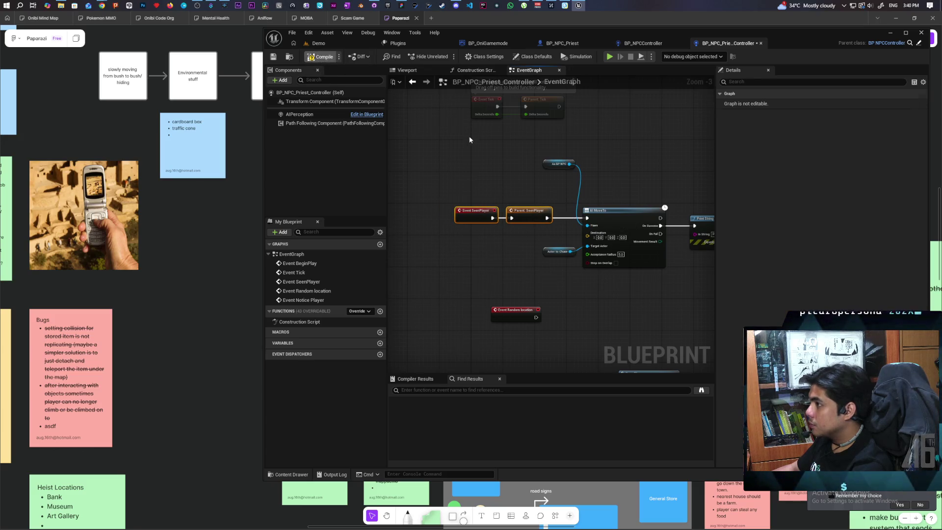
- Run a three-client PIE session on the Demo level, walking the cat toward the NPC, then stop
click(319, 43)
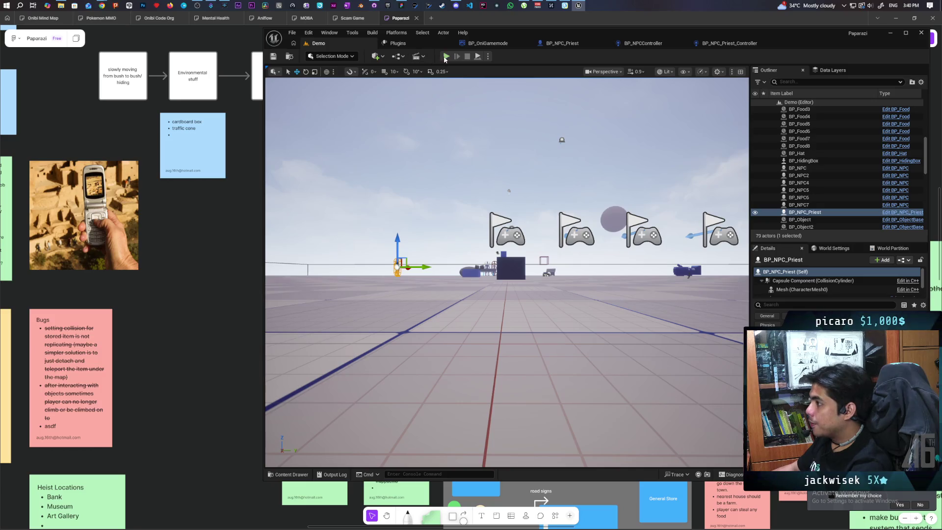
key(alt+p)
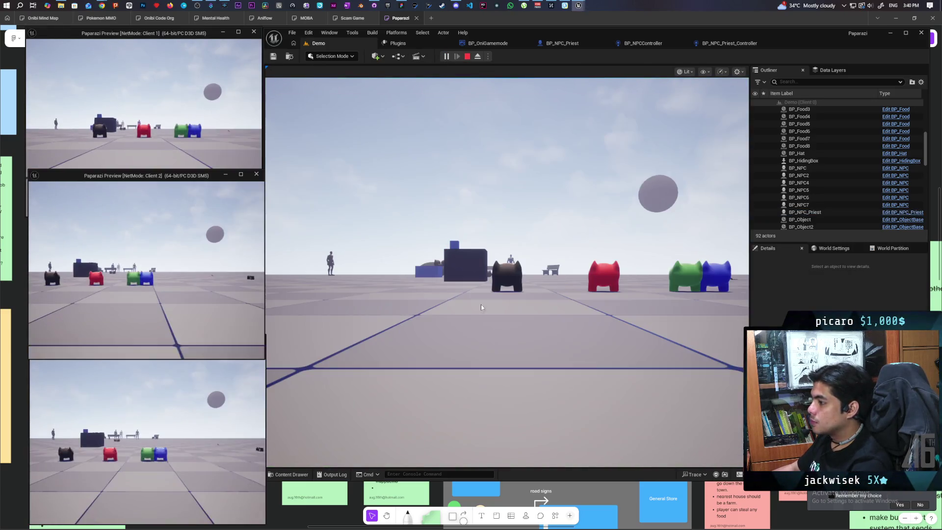
click(482, 309)
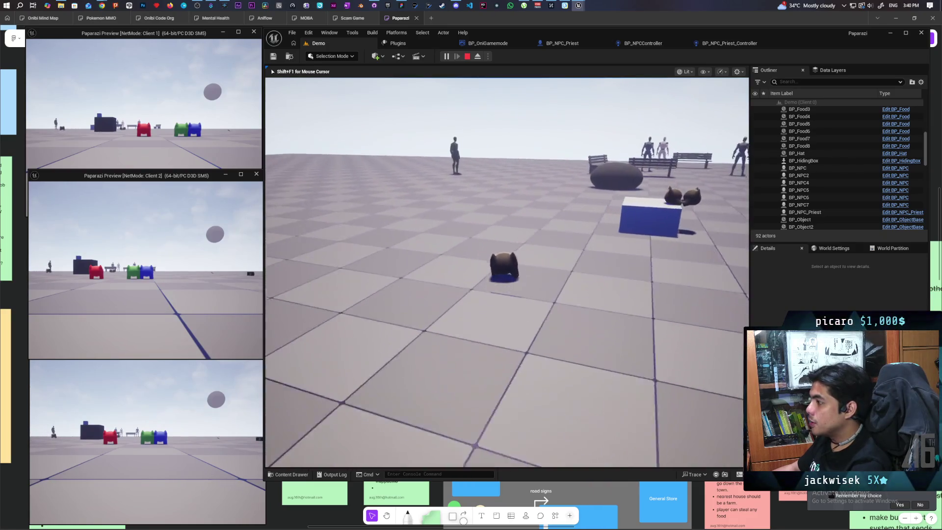
key(w)
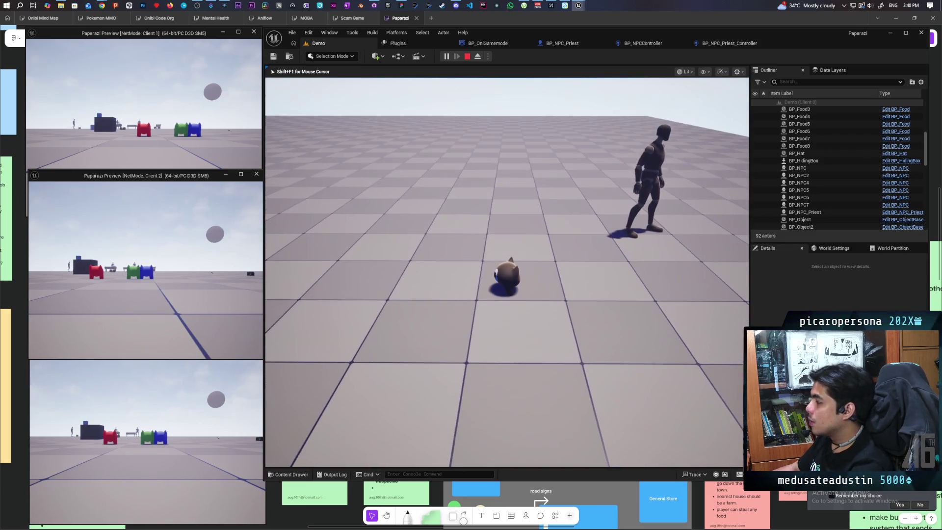
key(Escape)
- Shift the SET and Seen Player nodes right to make room after Event Notice Player
click(730, 43)
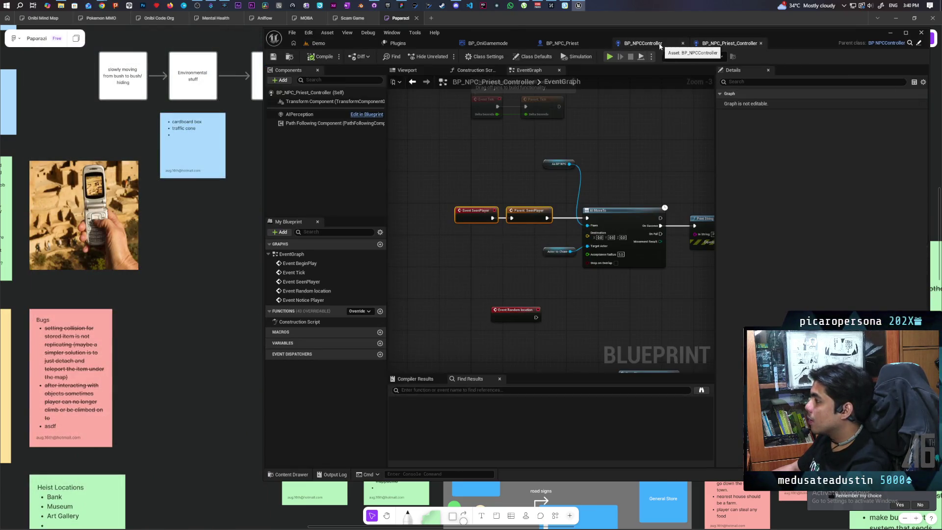
scroll(501, 261, down, 3)
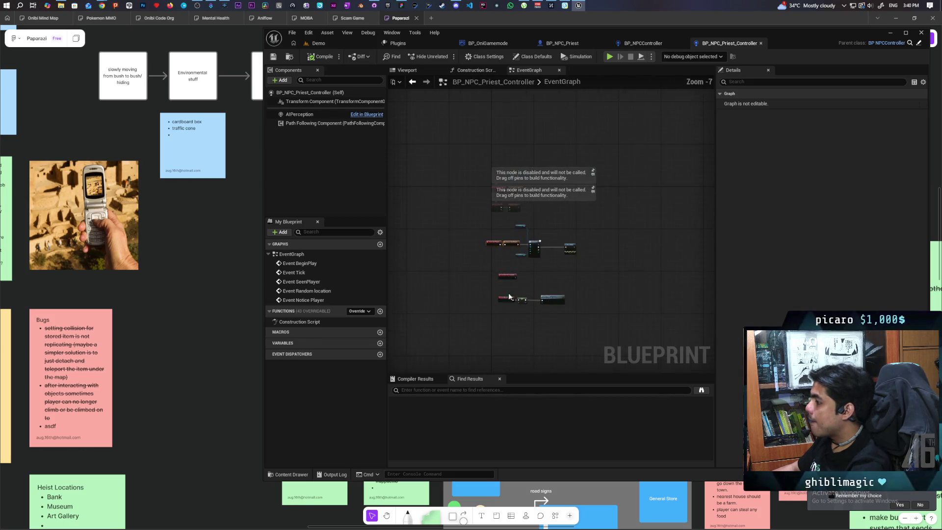
scroll(514, 290, up, 4)
scroll(515, 290, down, 1)
drag(442, 215, 561, 286)
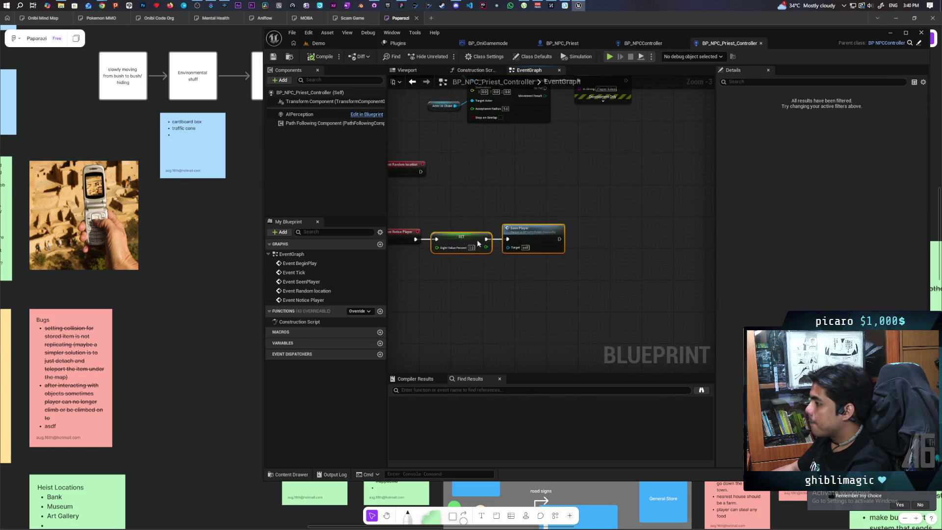
drag(467, 239, 531, 241)
click(457, 259)
mouse_move(457, 259)
mouse_down()
mouse_move(530, 306)
mouse_move(517, 295)
mouse_up()
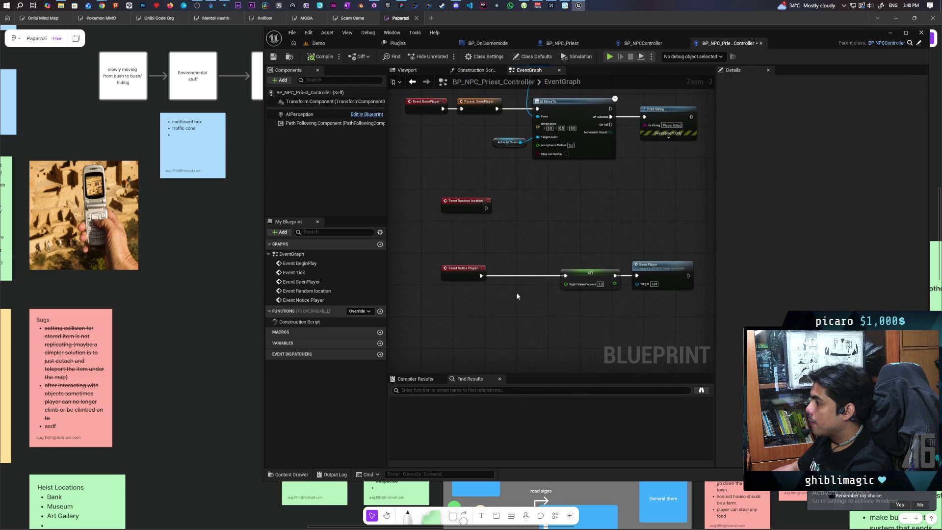
click(640, 44)
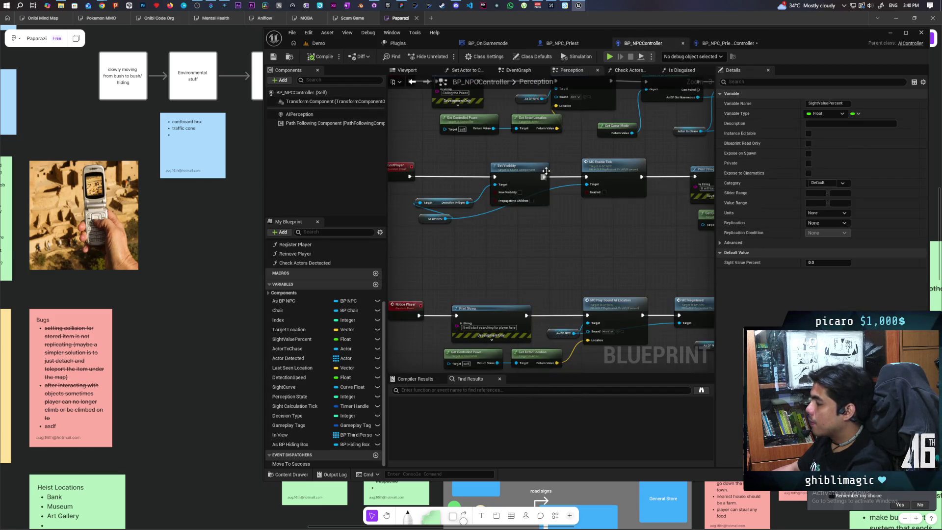
click(723, 44)
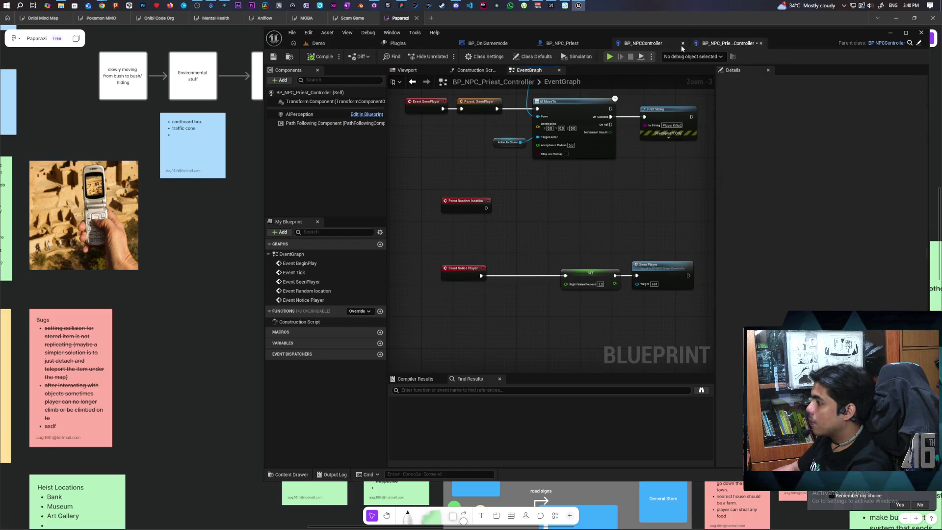
- Insert a Parent: Notice Player call between Event Notice Player and SET Sight Value Percent
right_click(470, 276)
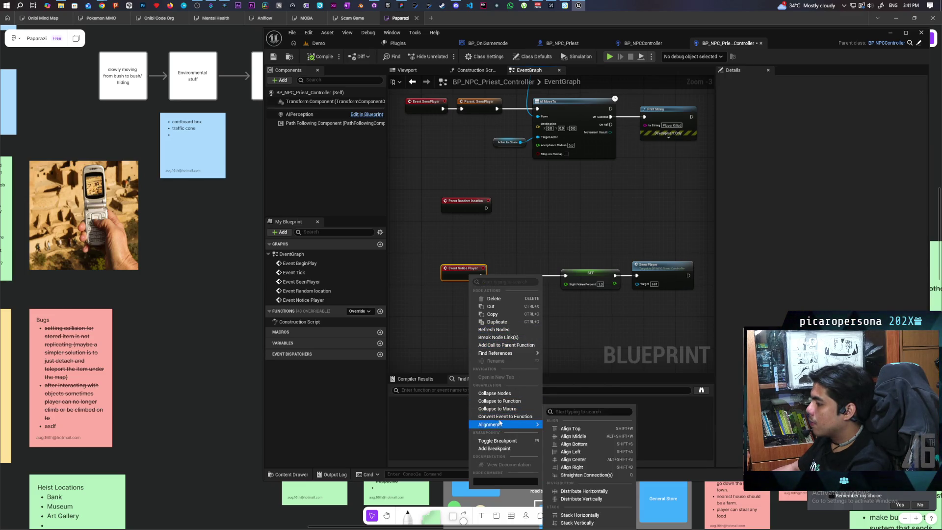
click(507, 346)
scroll(490, 291, up, 3)
drag(468, 286, 552, 260)
drag(476, 269, 513, 270)
drag(611, 269, 571, 266)
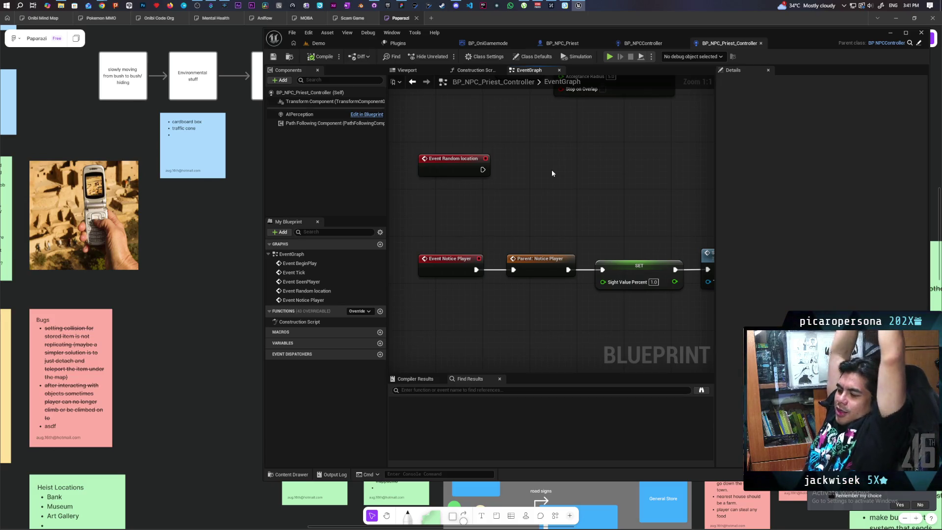
click(345, 43)
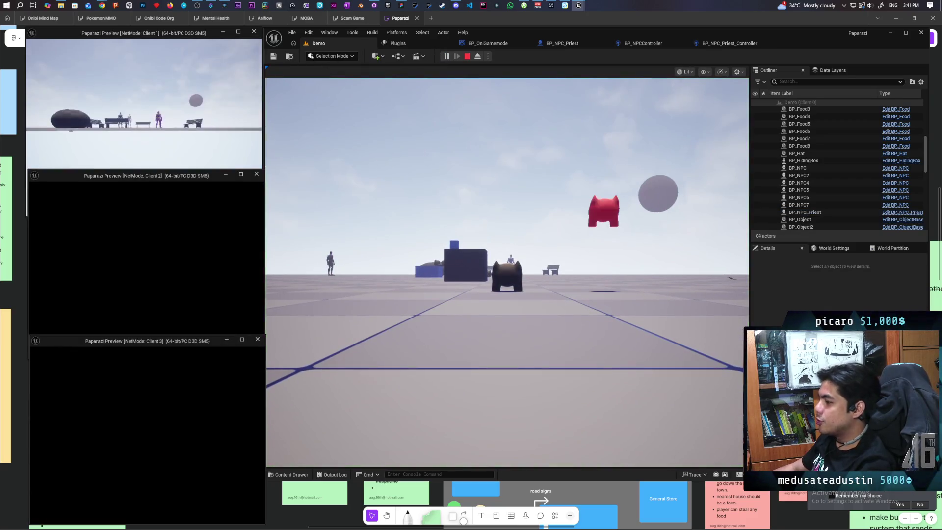
- Walk the cat past the blue box until the NPC notices it, then stop the session
click(475, 331)
key(w)
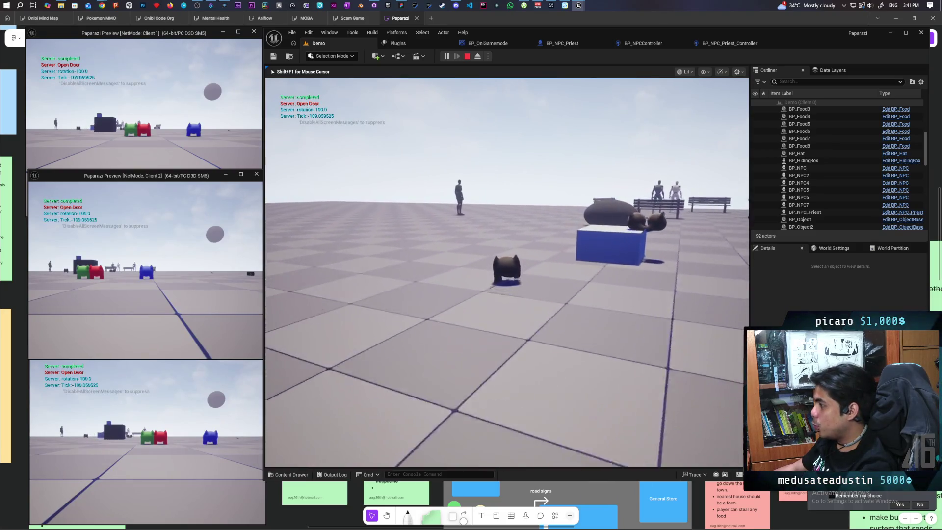
key(w)
key(w)
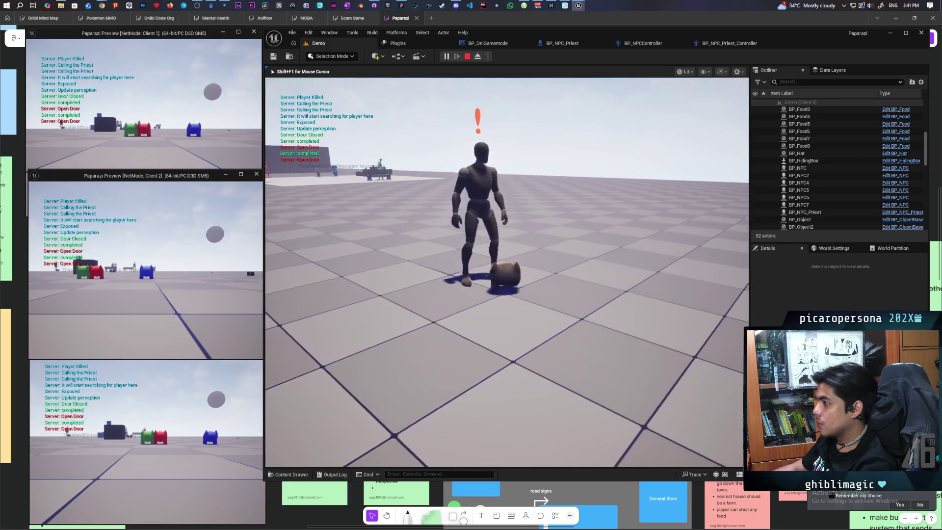
key(w)
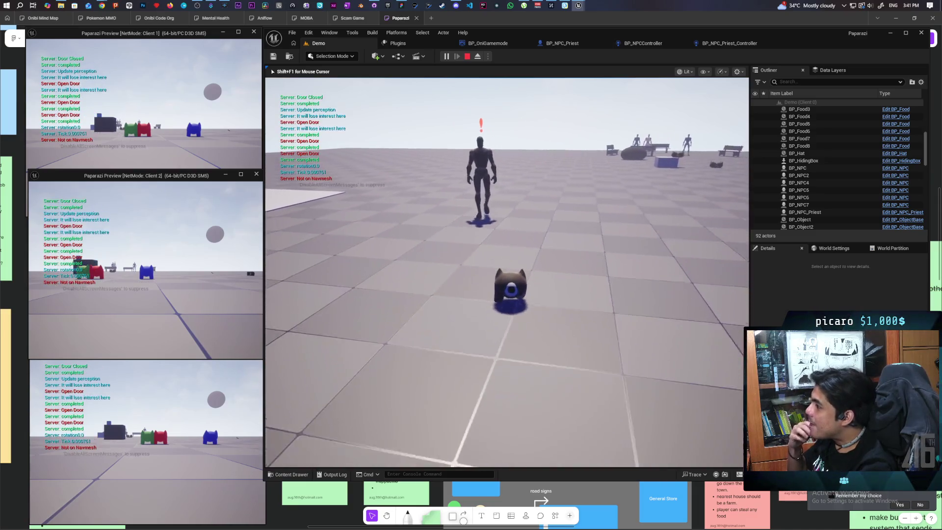
key(Escape)
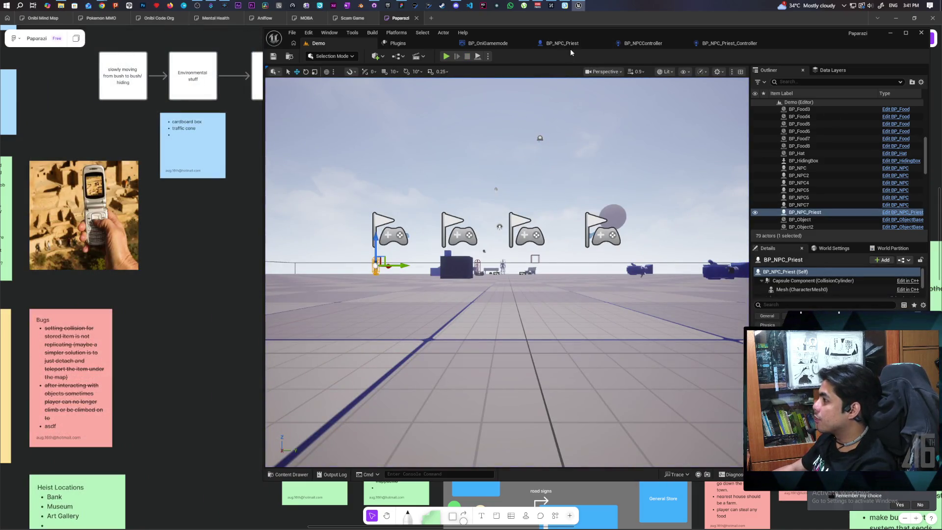
click(562, 44)
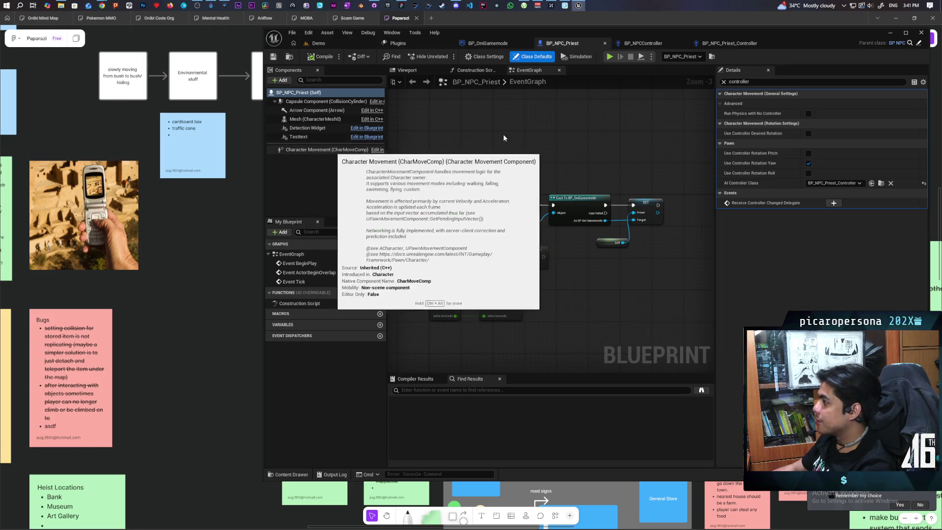
click(320, 183)
click(326, 150)
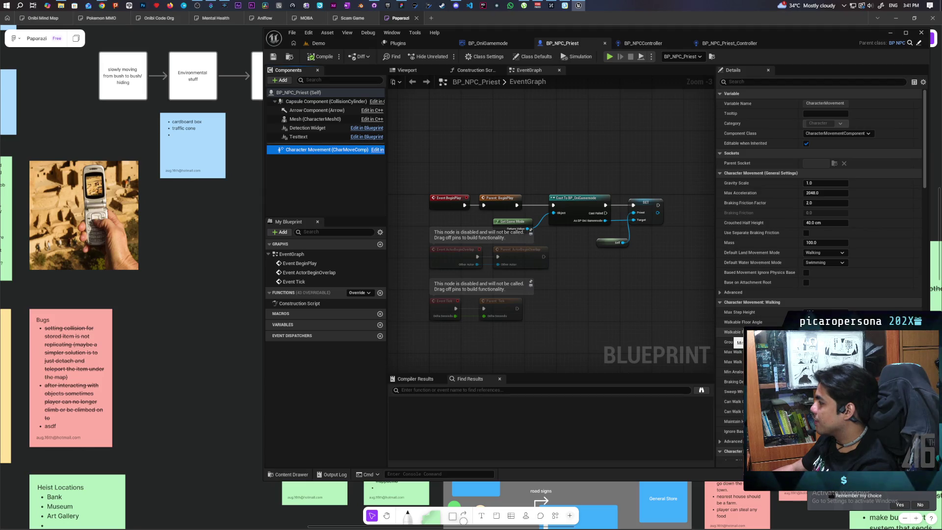
scroll(736, 338, down, 2)
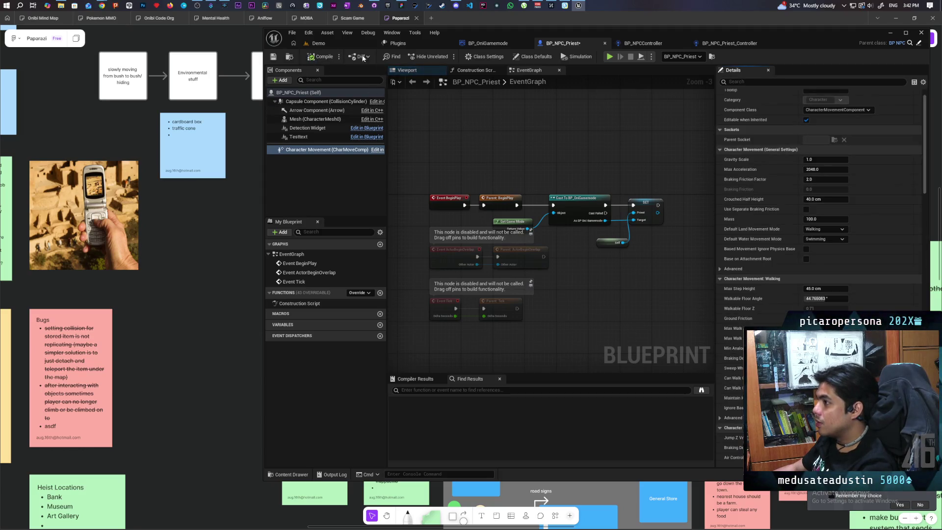
click(337, 43)
- Run a three-client PIE session to watch the NPCs, then stop it and return to BP_NPC_Priest
key(alt+p)
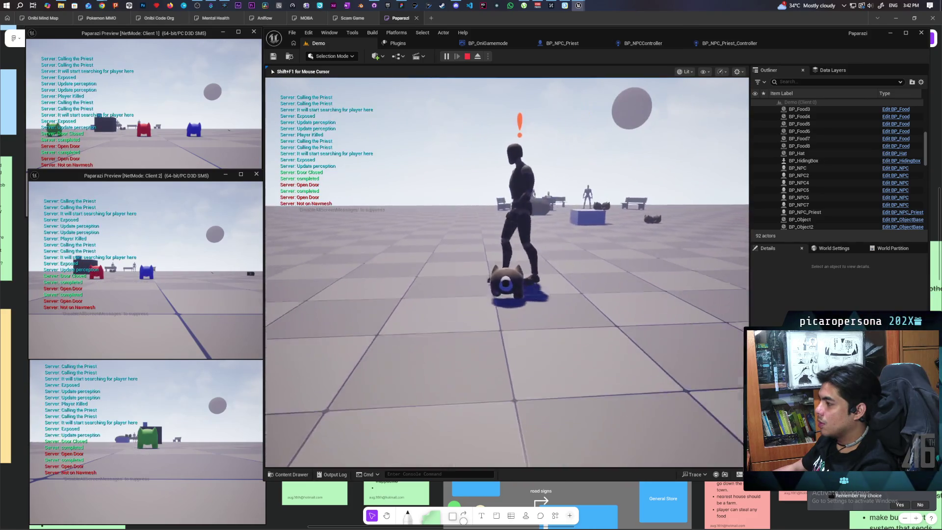
key(Escape)
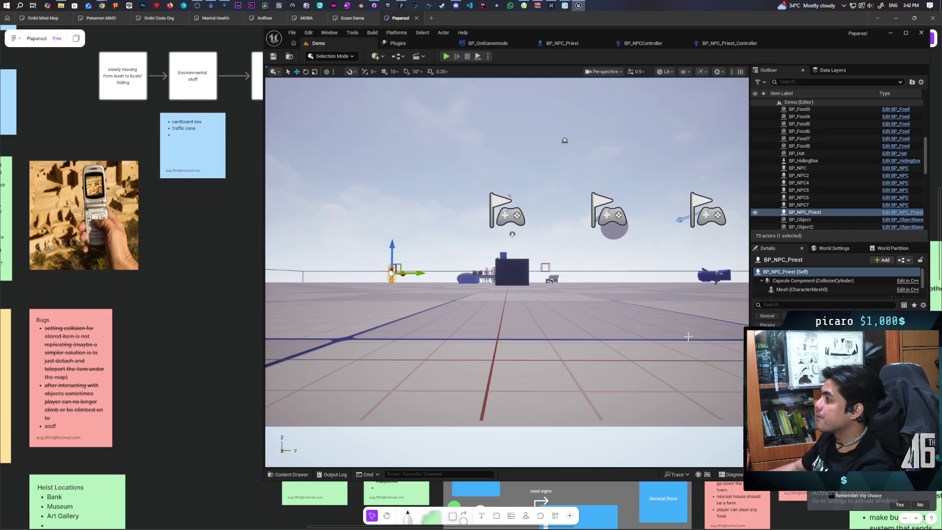
click(563, 44)
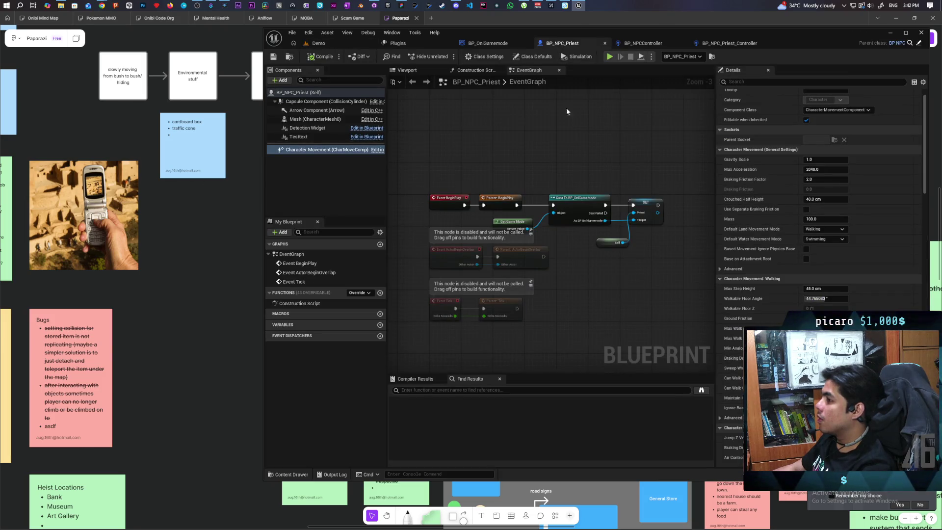
- From the priest's Mesh component, browse to its Anim Class and open ABP_NPC's Locomotion graph
click(314, 119)
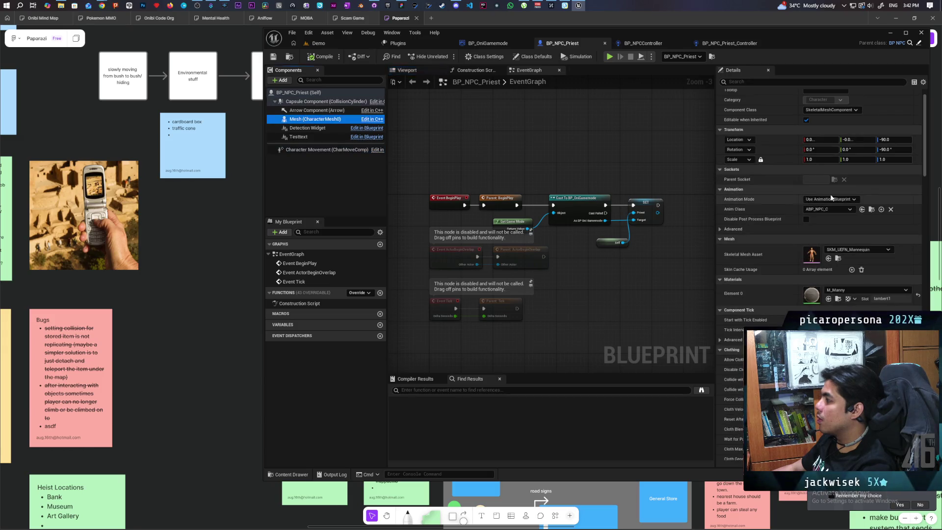
click(871, 210)
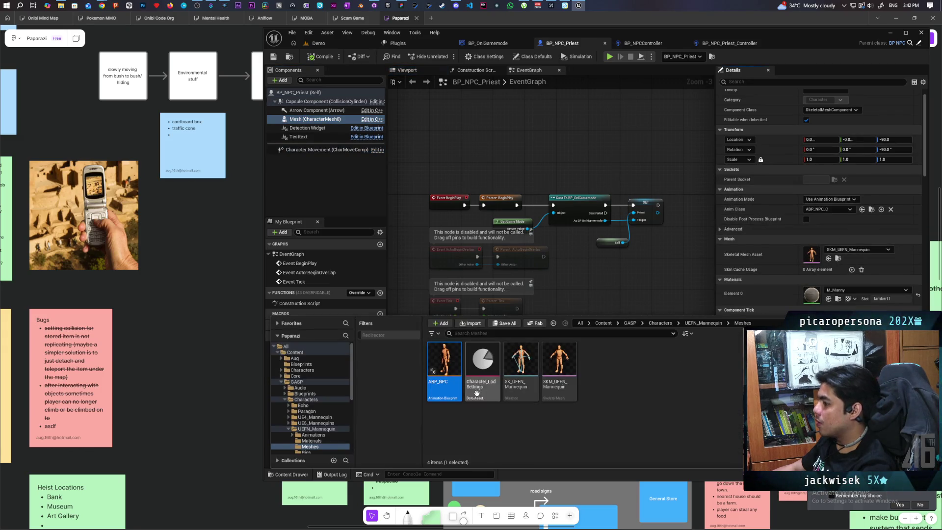
double_click(454, 372)
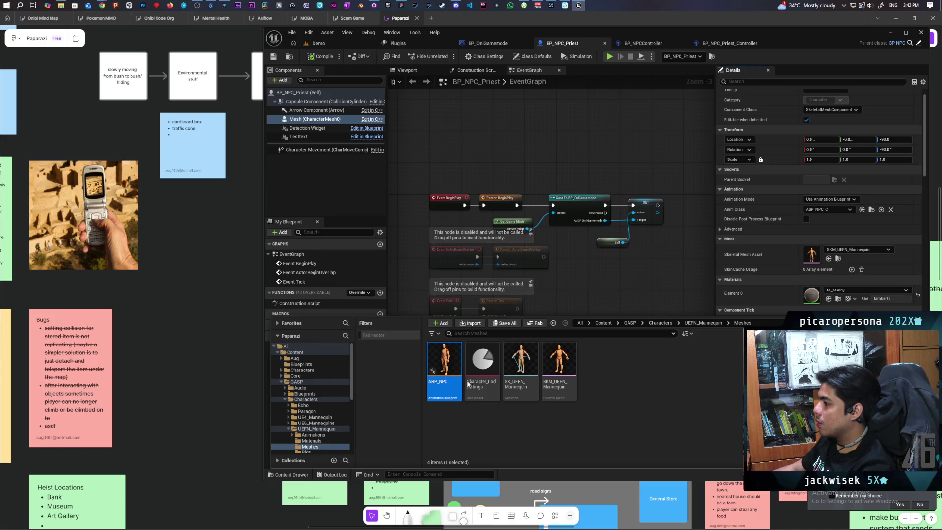
mouse_move(490, 358)
mouse_down()
mouse_move(451, 331)
mouse_move(461, 319)
mouse_up()
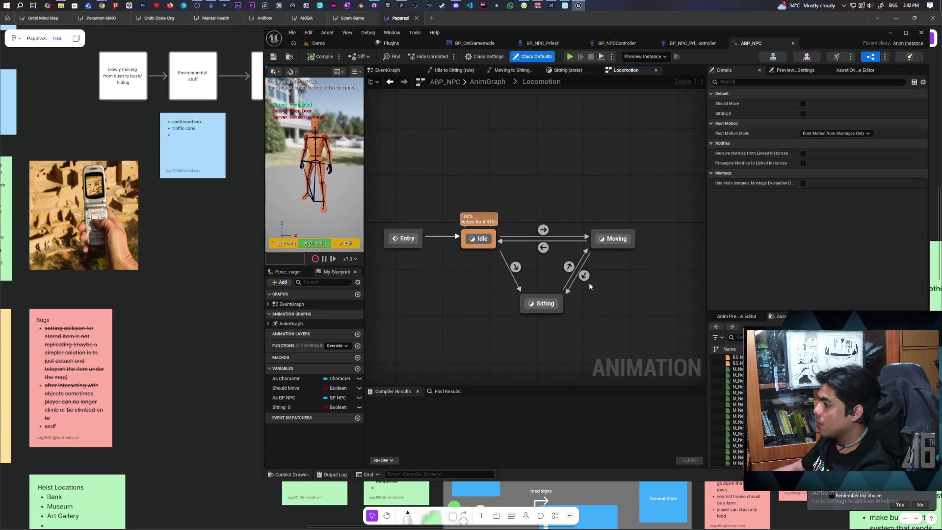
- Open the Moving state graph and shift the walk loop node left to make room
click(619, 239)
double_click(619, 239)
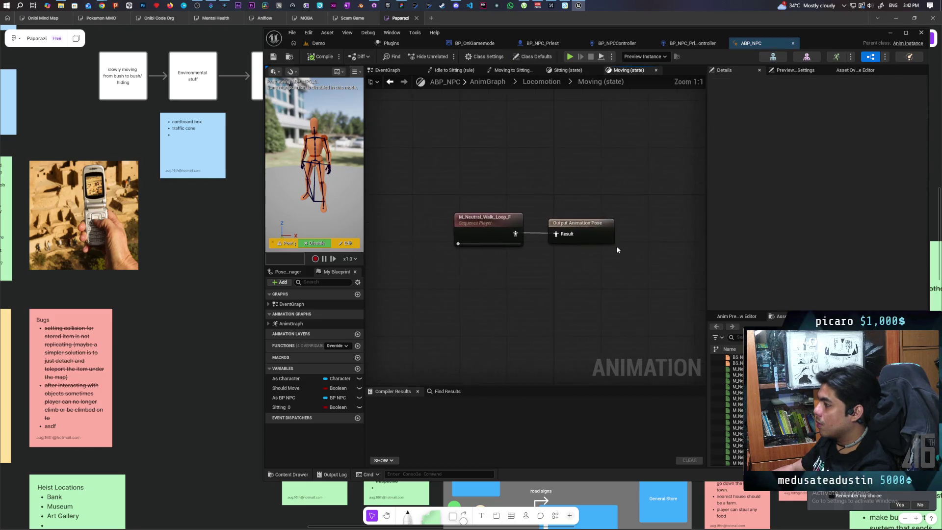
drag(516, 235, 435, 233)
click(460, 265)
right_click(435, 234)
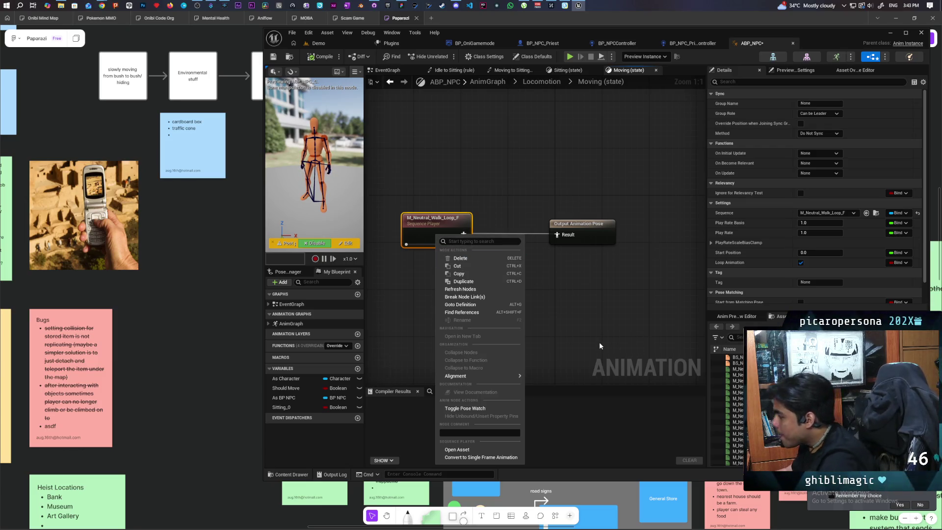
click(558, 308)
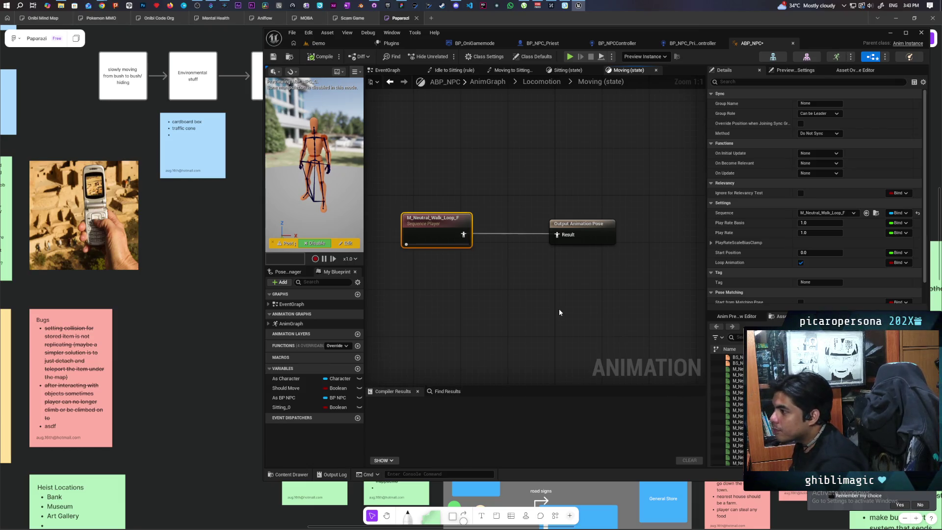
click(560, 312)
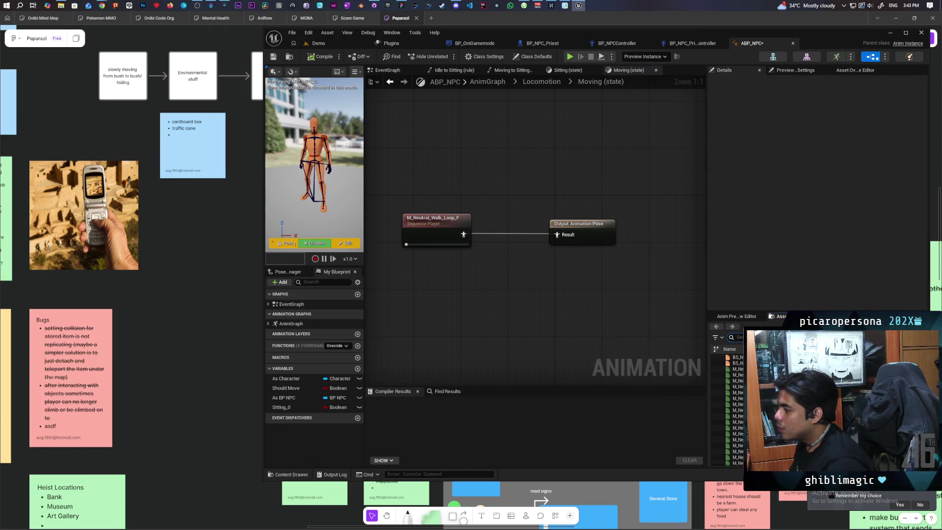
- Search 'run' in the Asset Browser and show the Run animations folder
text(run)
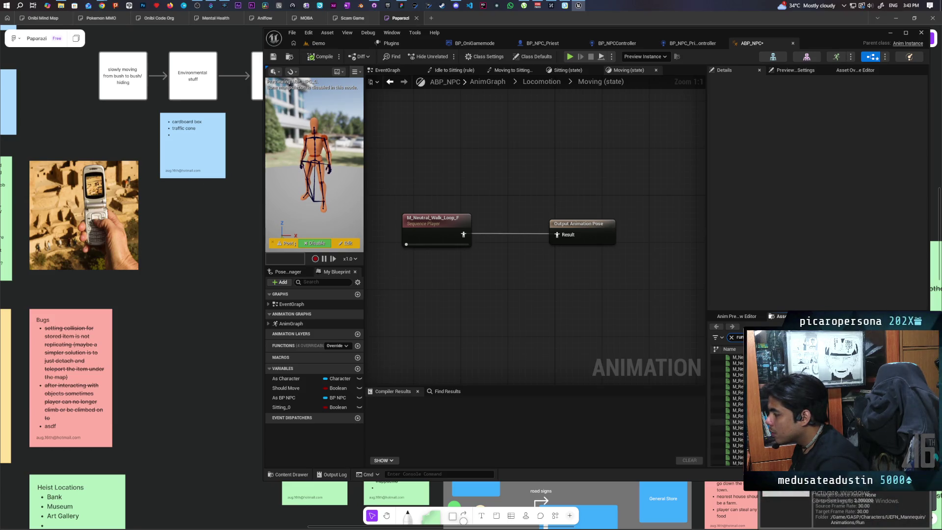
double_click(738, 422)
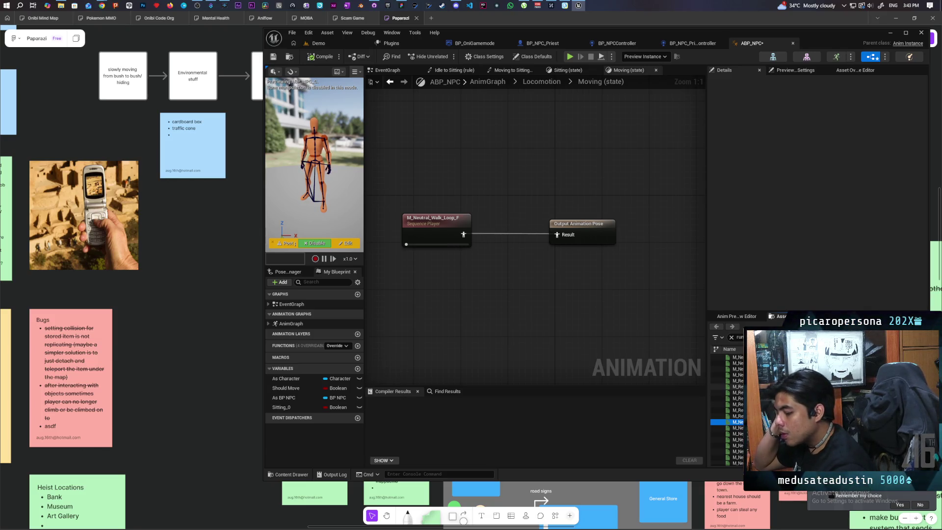
key(ctrl+space)
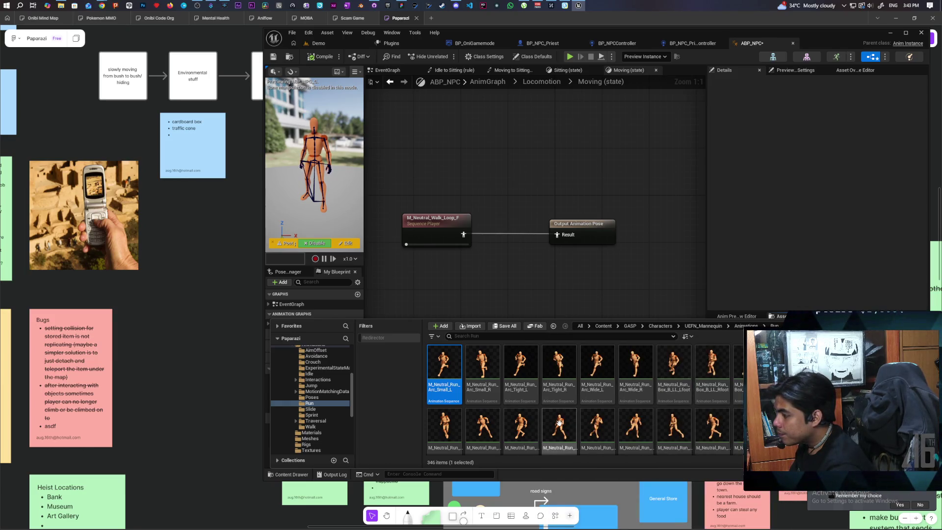
- Drag M_Neutral_Run_Loop_F into the Moving state graph and open the sequence
mouse_move(727, 416)
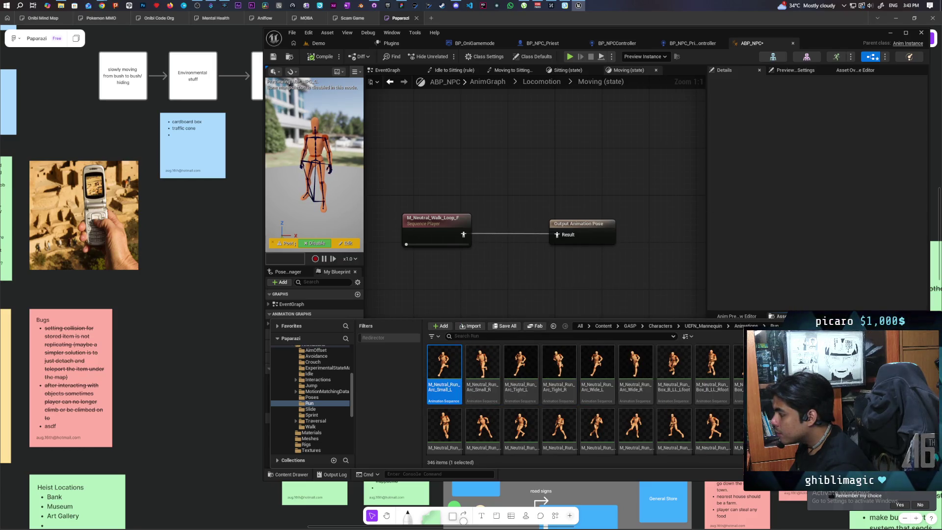
scroll(584, 398, down, 3)
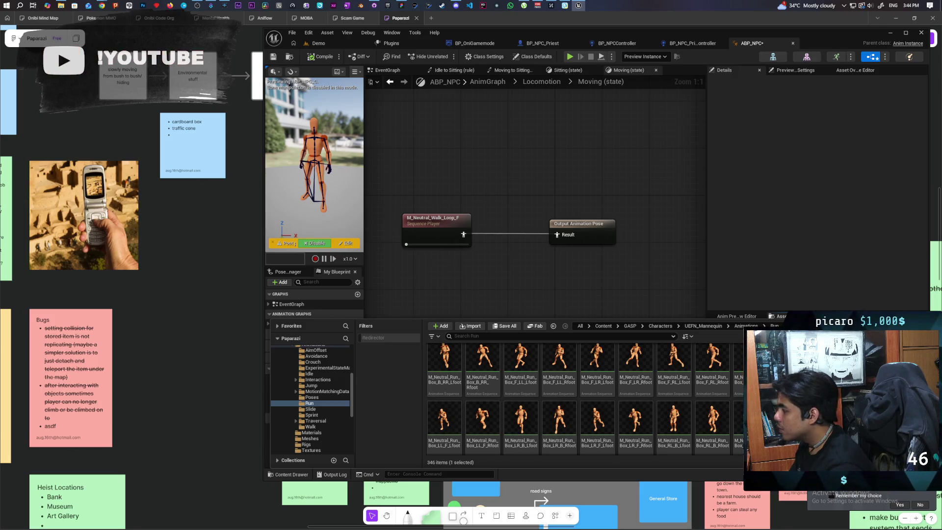
scroll(584, 400, down, 3)
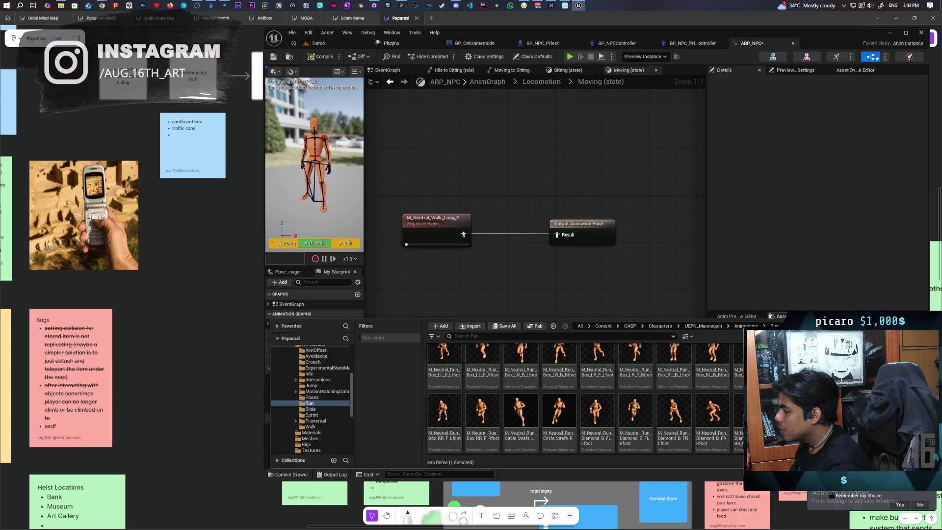
scroll(584, 400, down, 3)
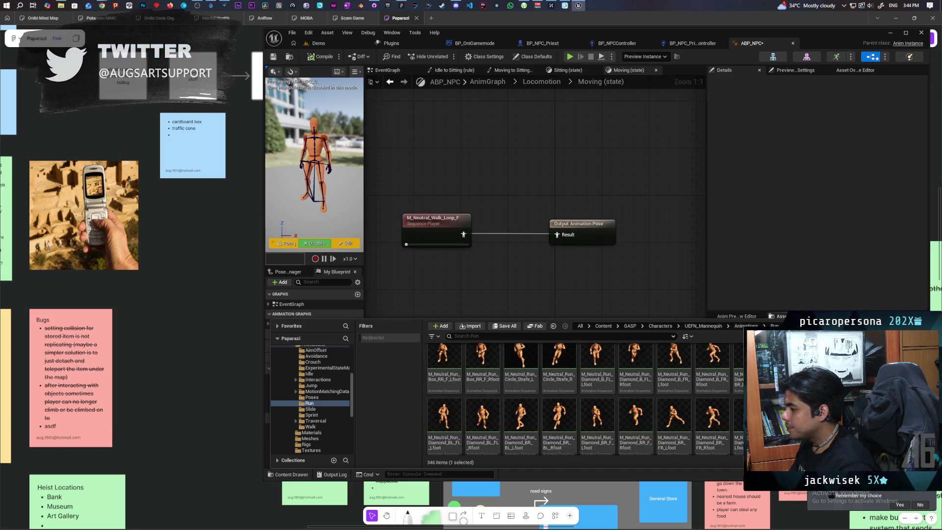
scroll(584, 400, down, 3)
scroll(583, 400, up, 3)
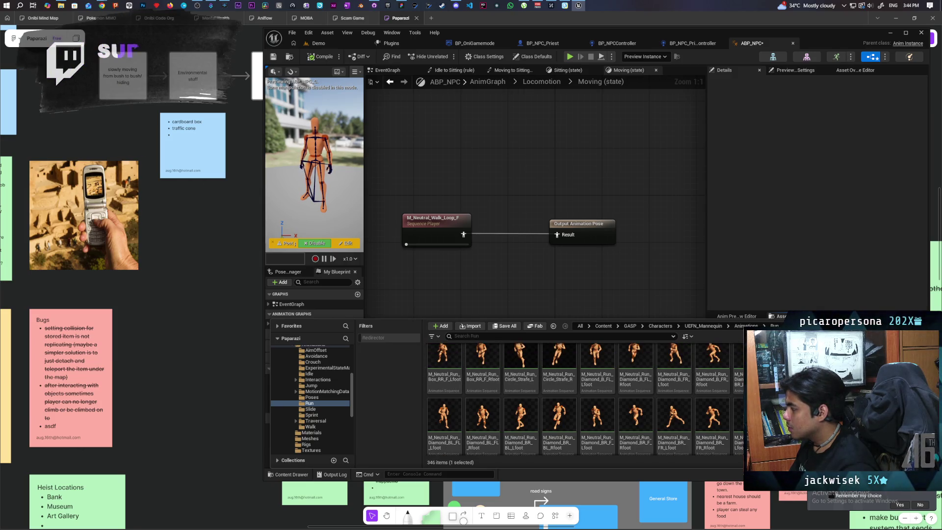
scroll(583, 400, down, 3)
scroll(584, 400, down, 2)
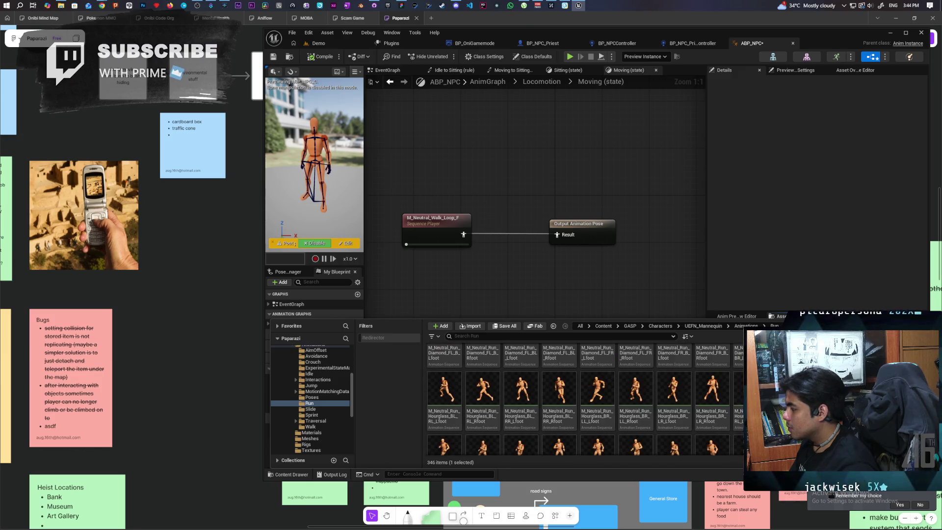
scroll(584, 399, down, 2)
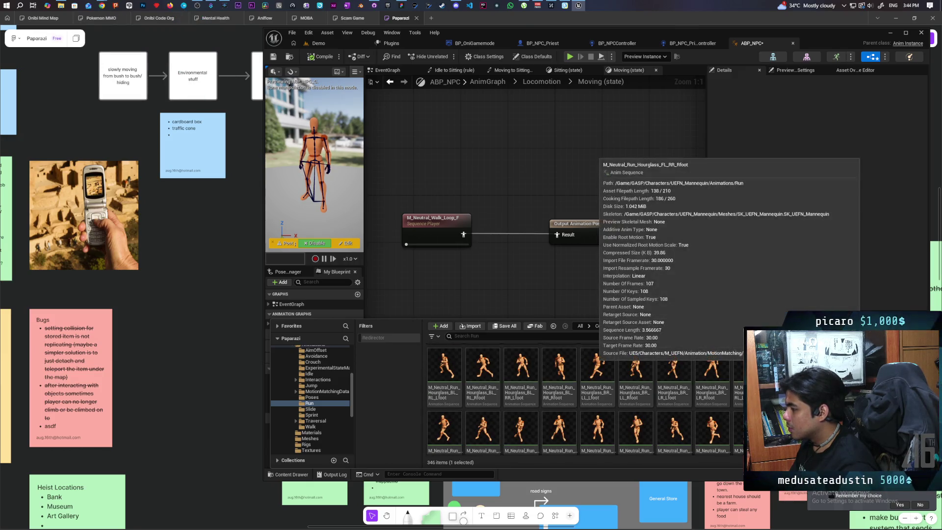
scroll(584, 400, down, 2)
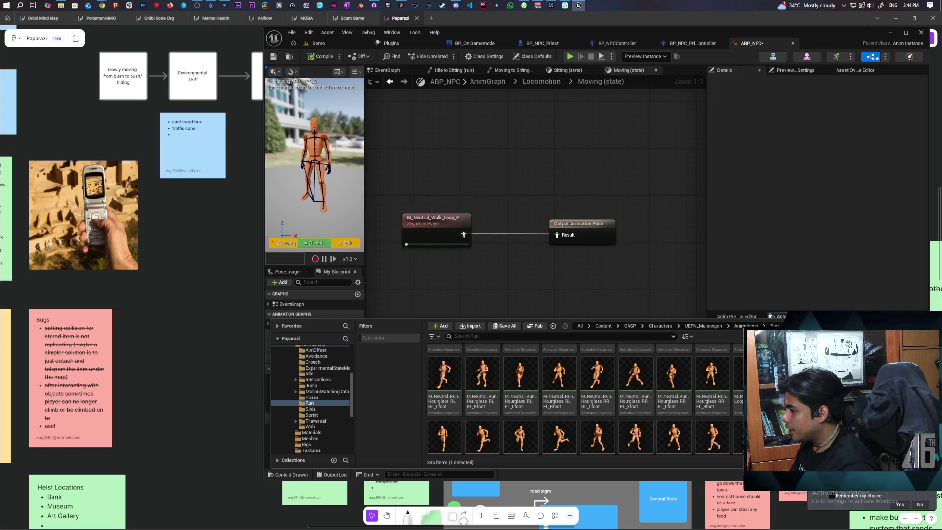
scroll(584, 400, down, 1)
mouse_move(738, 373)
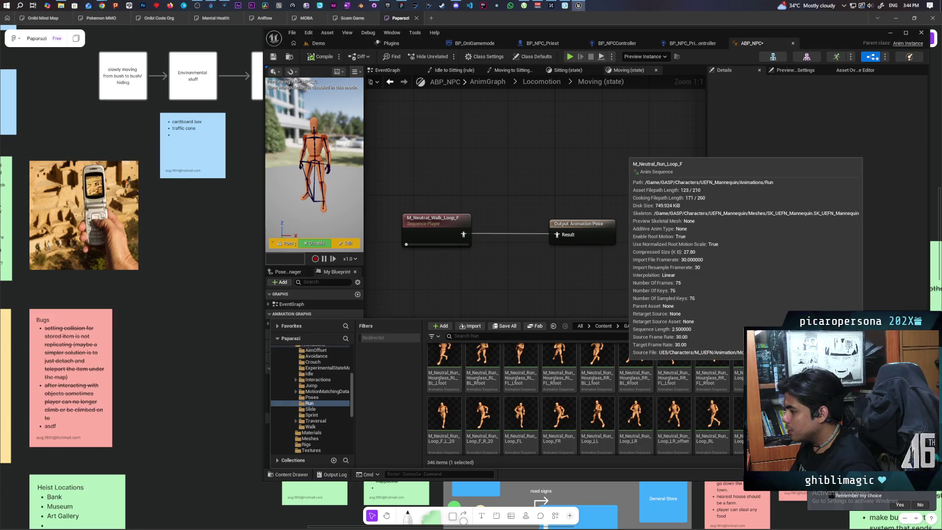
mouse_move(739, 366)
mouse_down()
mouse_move(463, 236)
mouse_move(423, 284)
mouse_up()
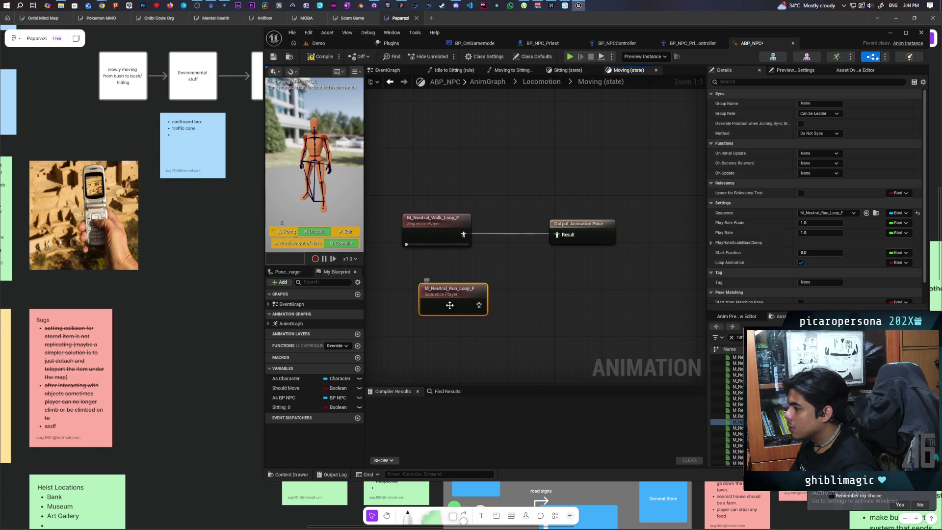
double_click(430, 289)
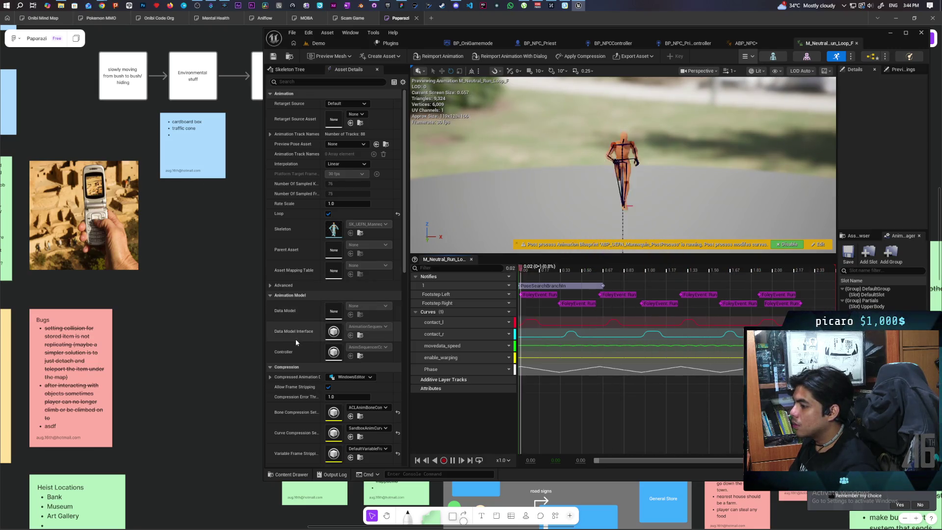
- Uncheck Enable Root Motion on M_Neutral_Run_Loop_F, save it, and return to ABP_NPC
scroll(295, 339, down, 2)
scroll(296, 342, down, 8)
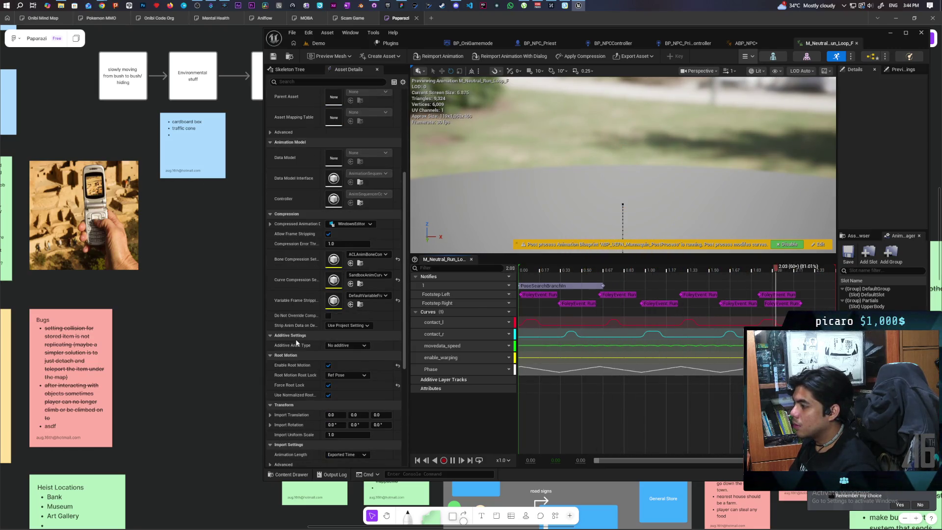
scroll(296, 342, down, 3)
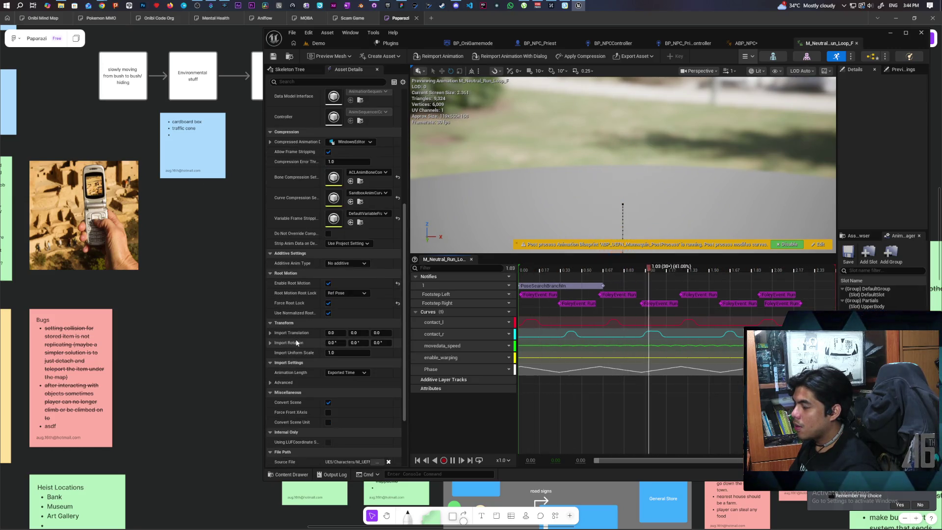
click(329, 283)
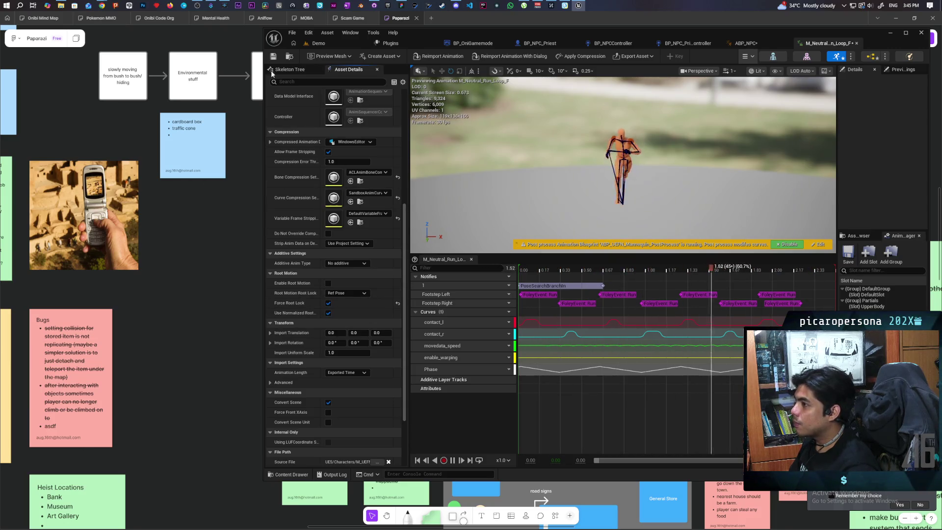
key(ctrl+s)
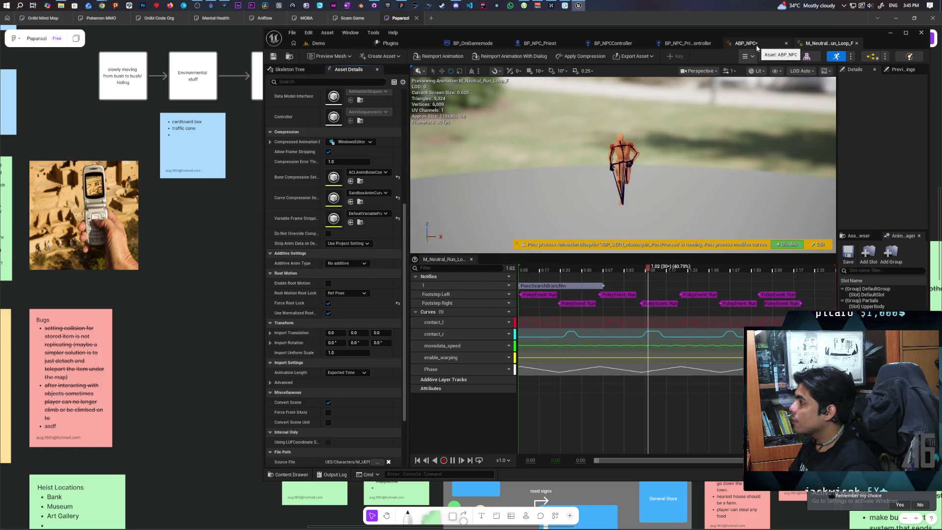
click(756, 45)
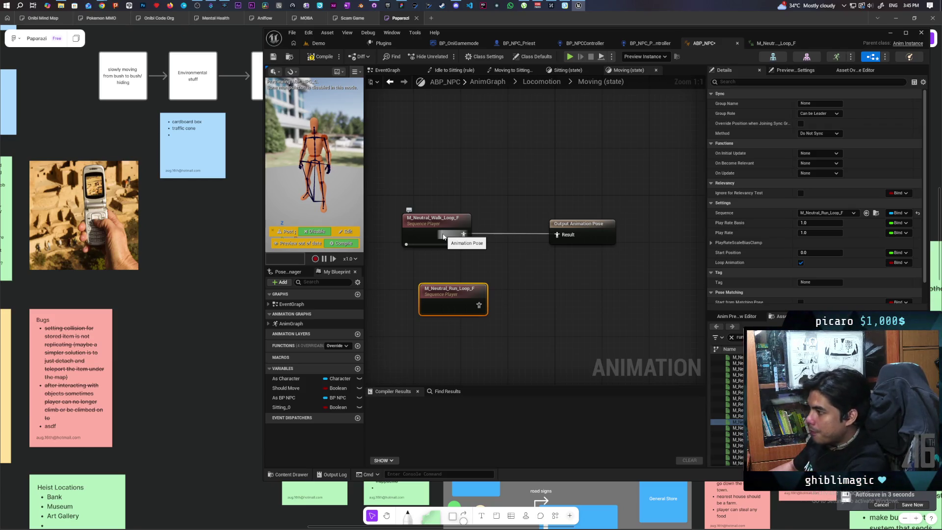
- Select both sequence nodes, look up 'blend space 2' in graph actions, then locate ABP_NPC's folder
drag(432, 178, 451, 299)
right_click(436, 225)
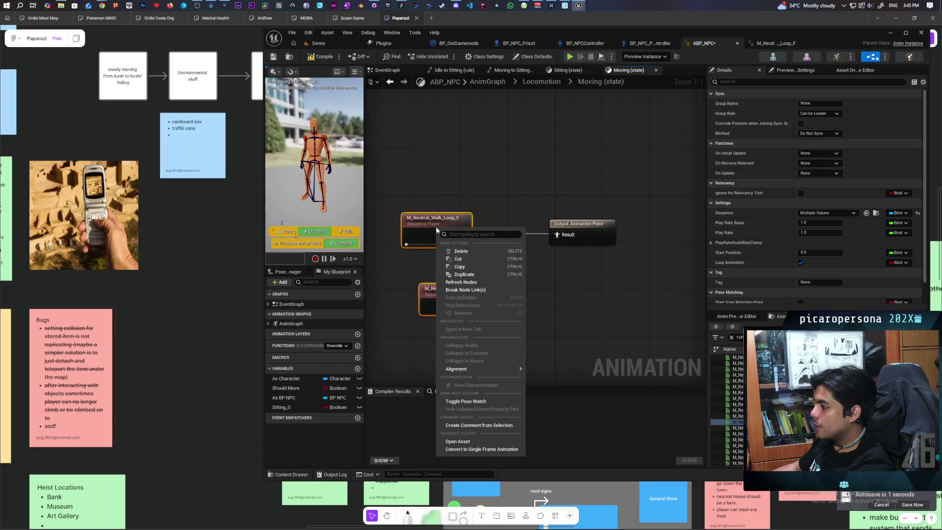
right_click(426, 166)
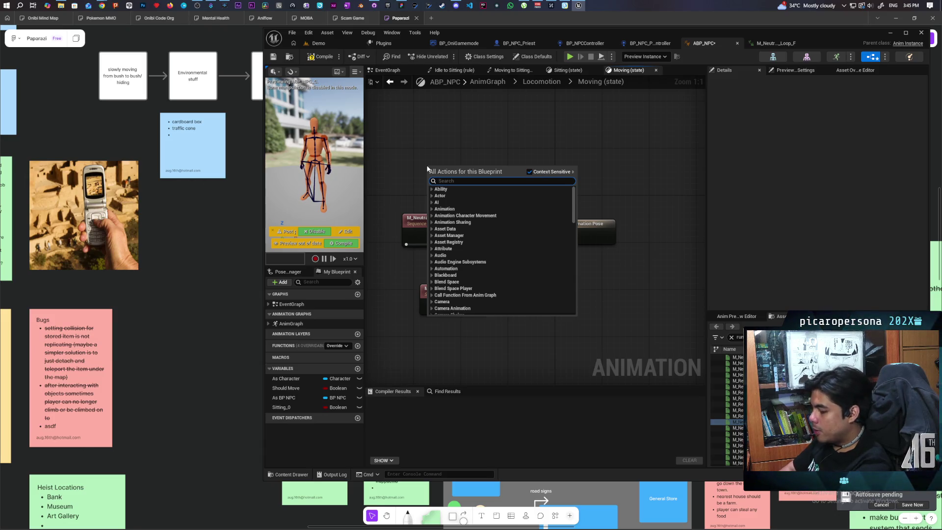
text(blend)
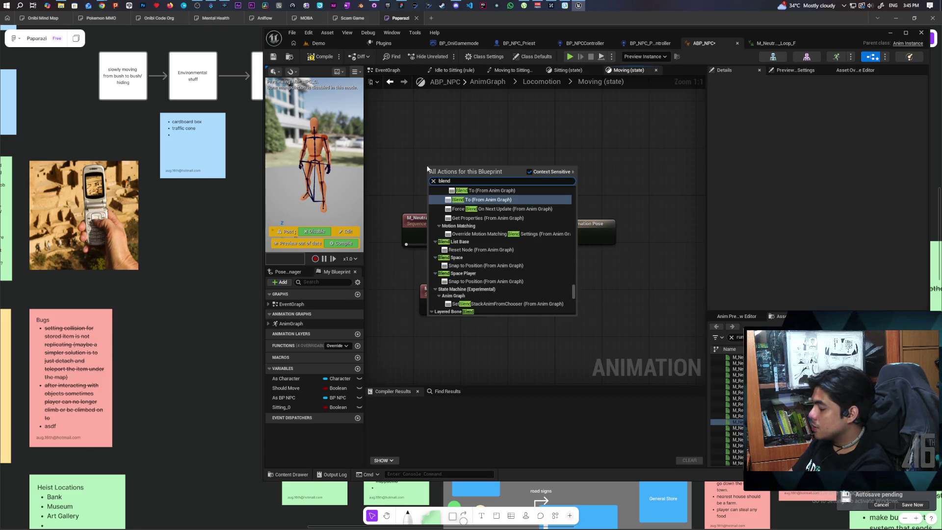
text( space)
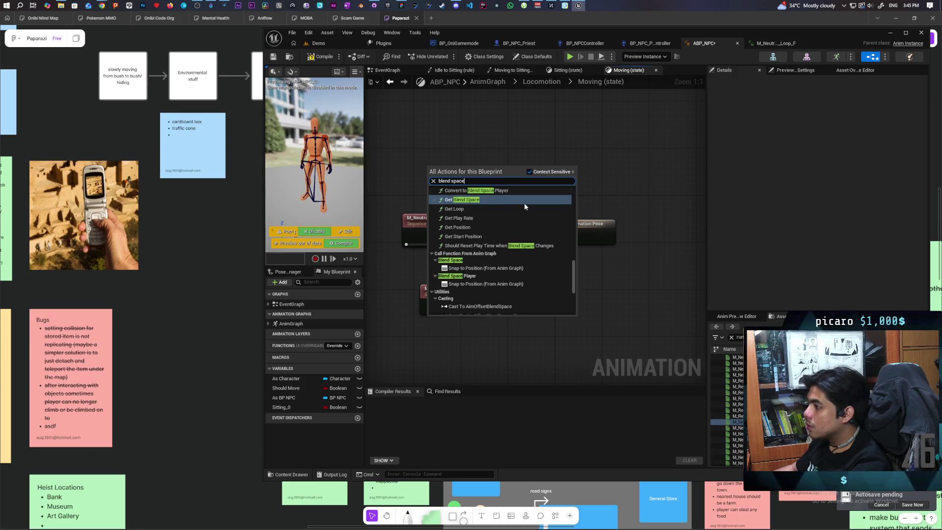
text( 2d)
click(497, 122)
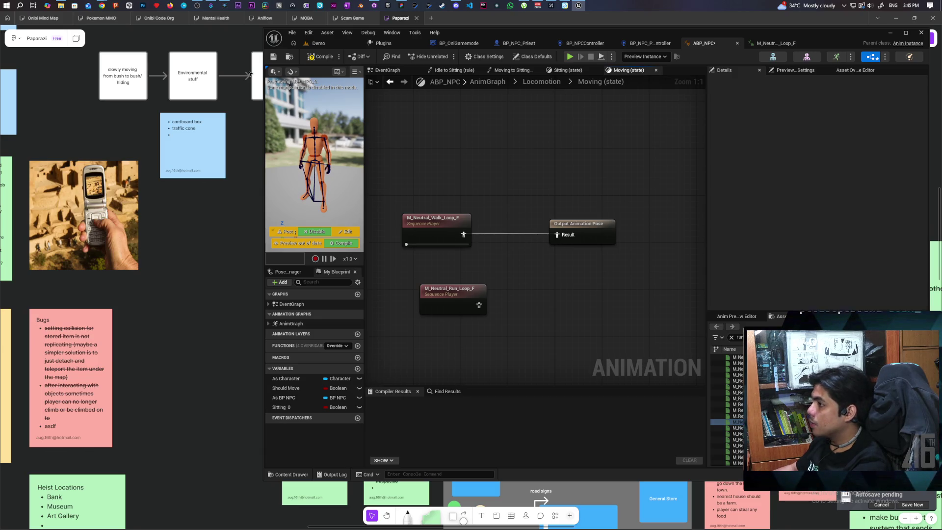
click(290, 58)
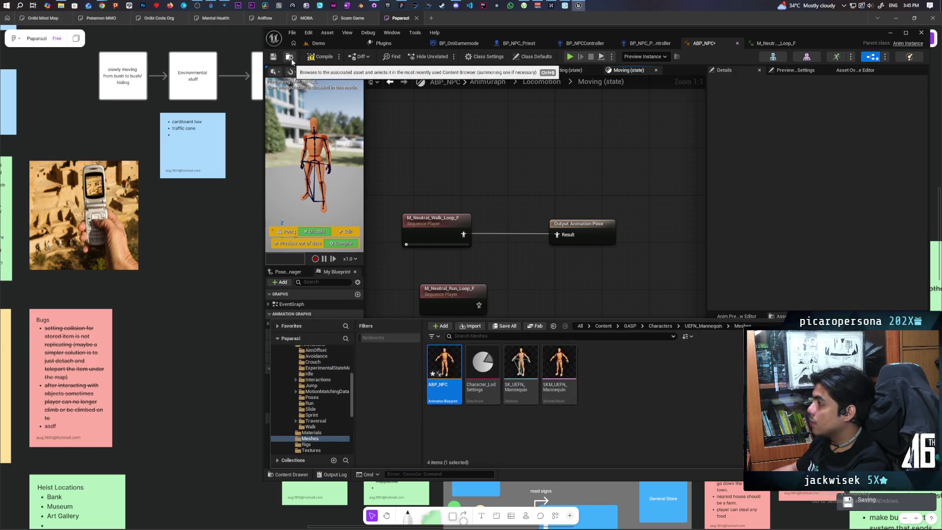
right_click(610, 394)
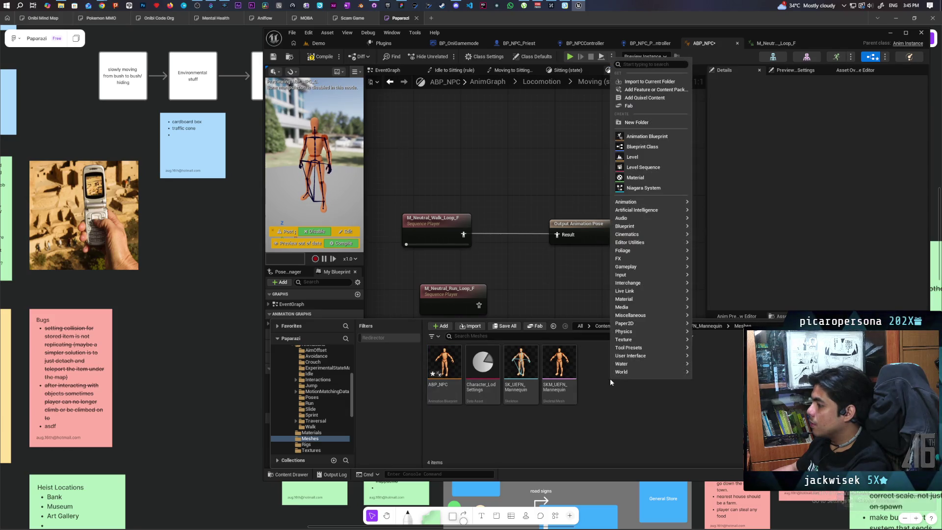
mouse_move(638, 267)
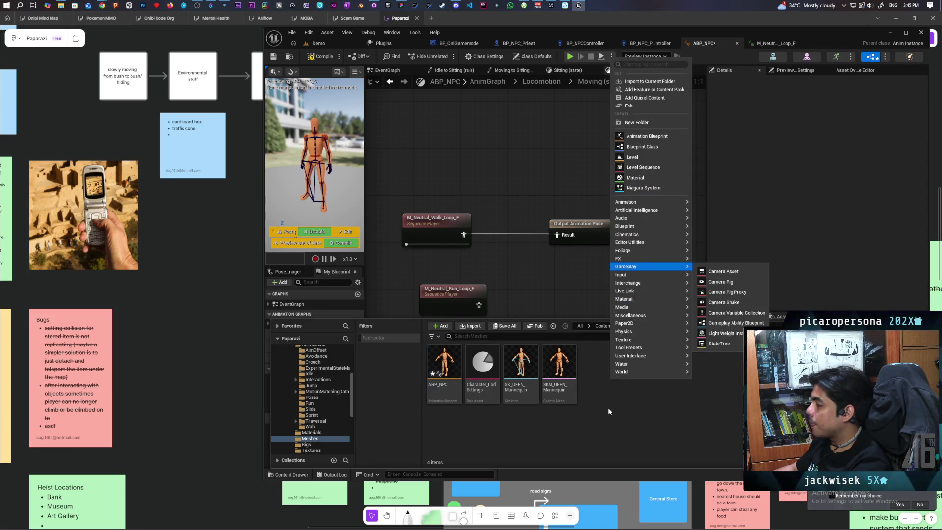
mouse_move(640, 372)
right_click(614, 393)
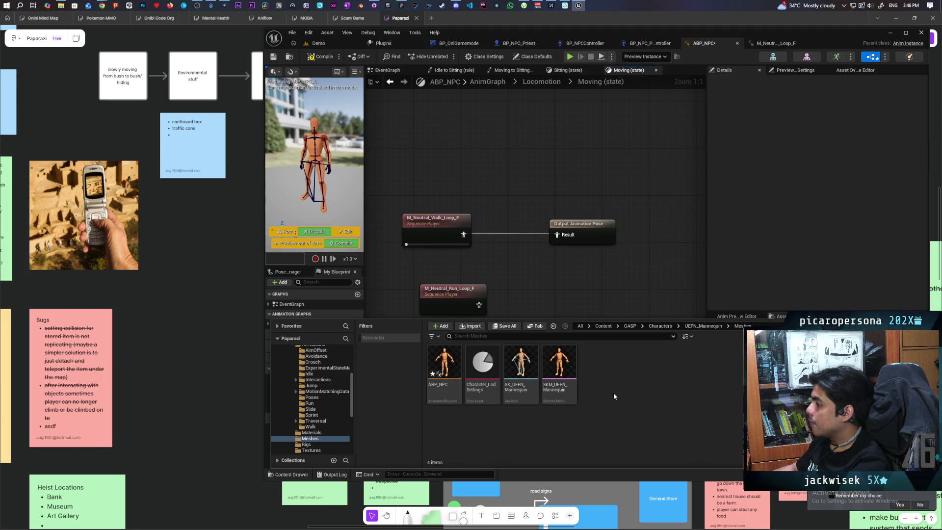
right_click(613, 393)
text(blend)
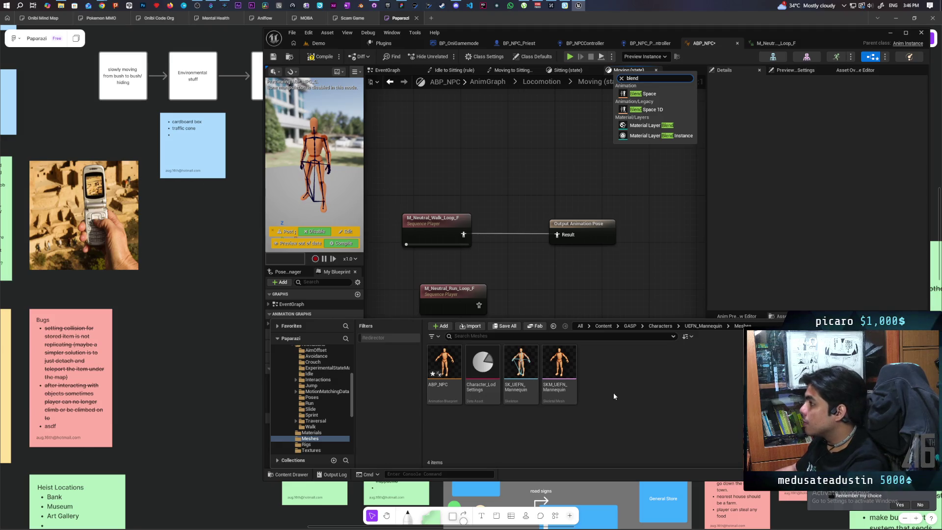
click(663, 110)
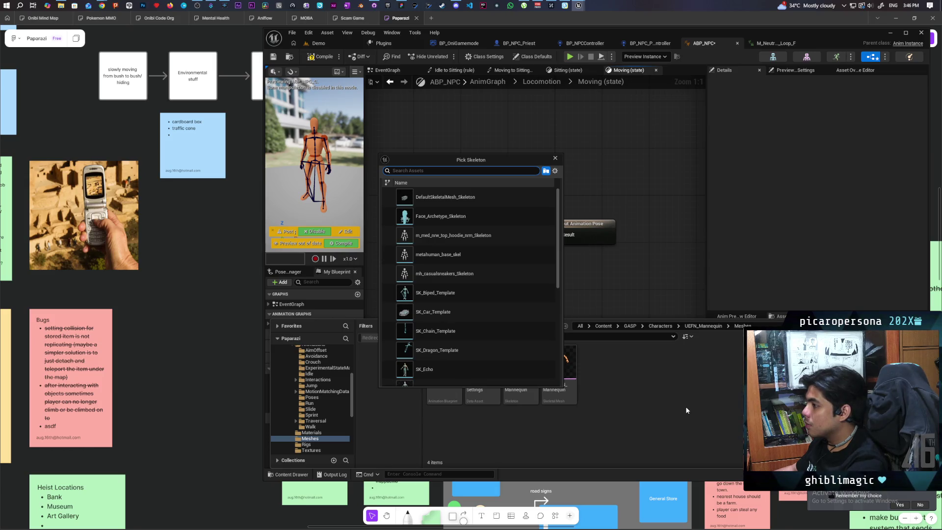
scroll(536, 274, down, 3)
scroll(536, 275, down, 2)
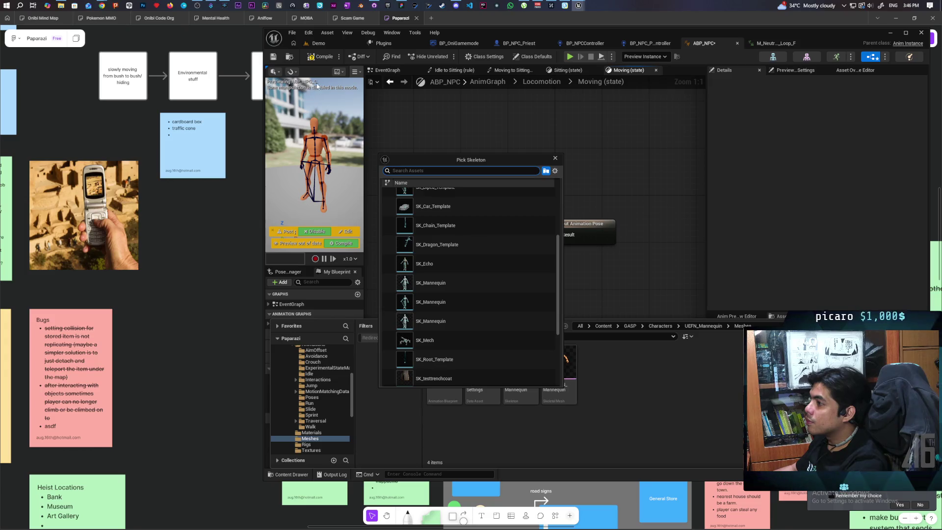
drag(498, 157, 501, 181)
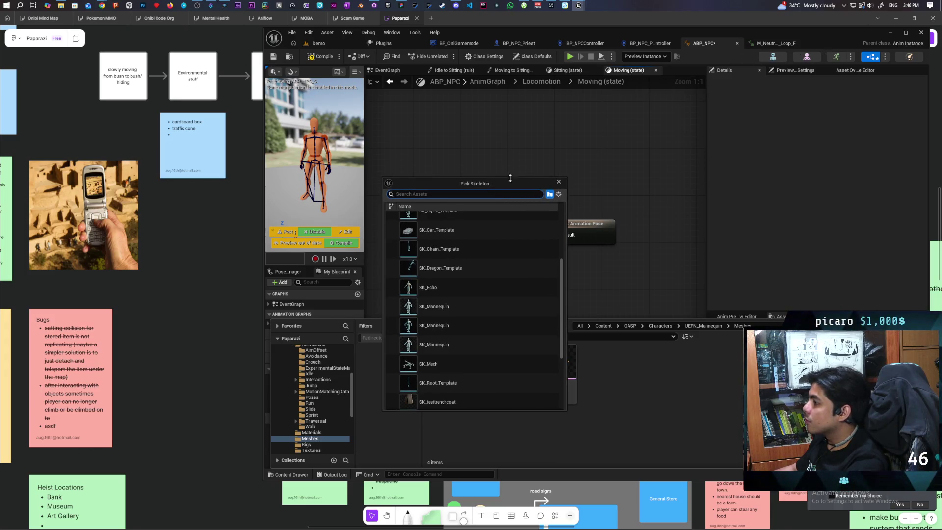
click(559, 182)
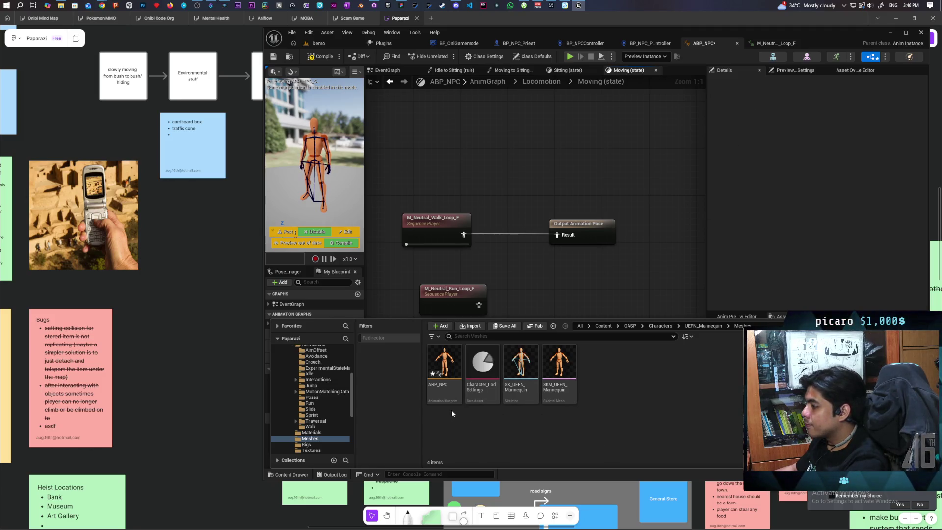
- Create a Blend Space 1D from the SKM_UEFN_Mannequin mesh's asset actions
right_click(460, 398)
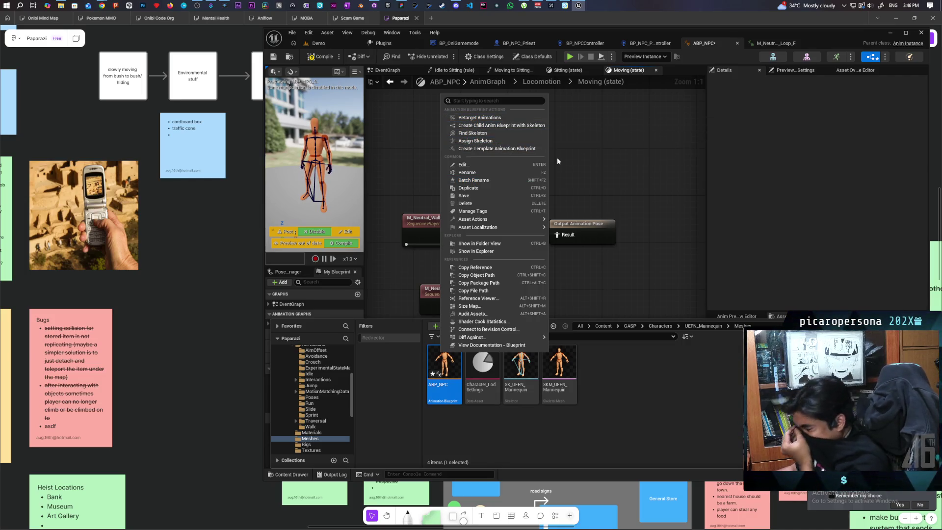
click(597, 393)
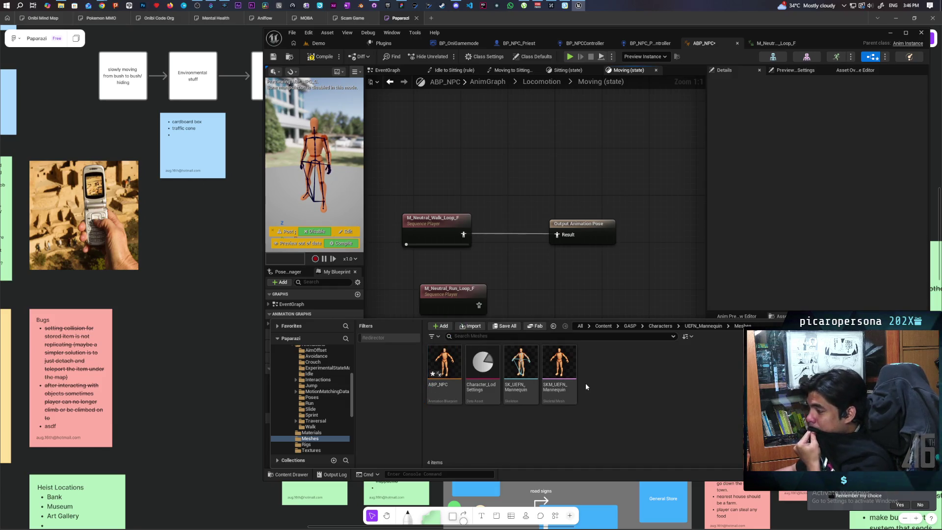
right_click(568, 369)
mouse_move(642, 116)
right_click(562, 380)
right_click(562, 380)
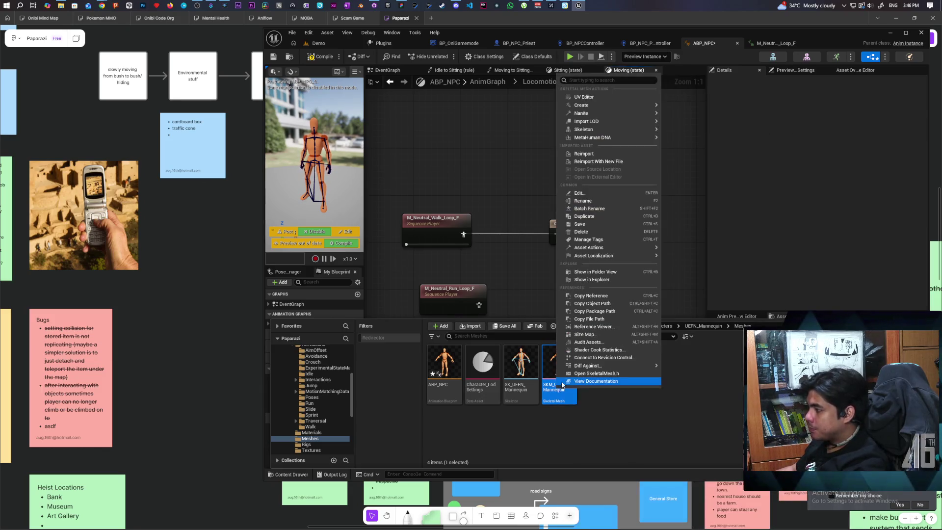
text(blend)
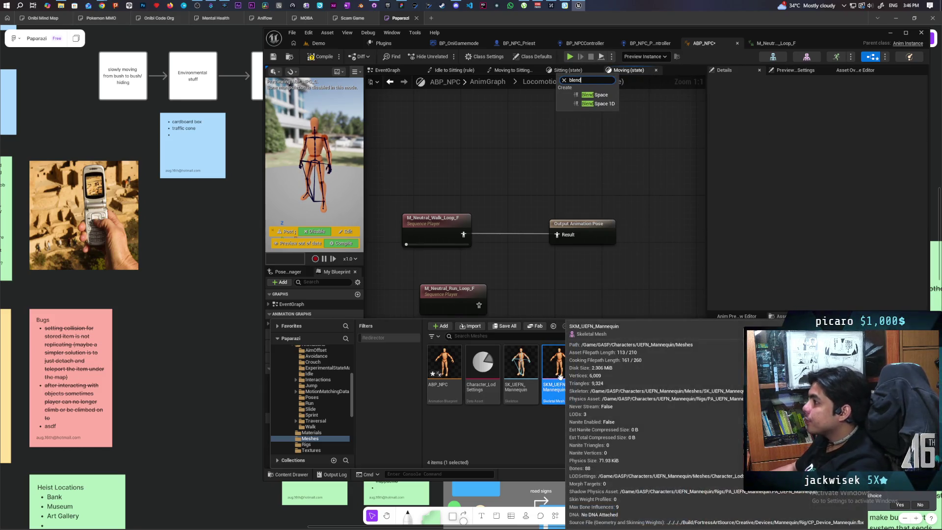
click(604, 105)
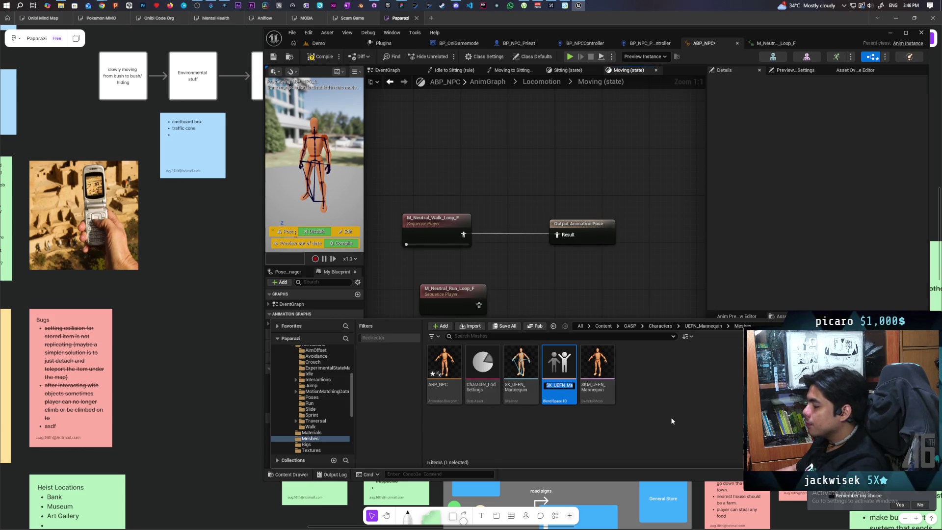
- Name the new blend space BS_Walk and open it
text(W)
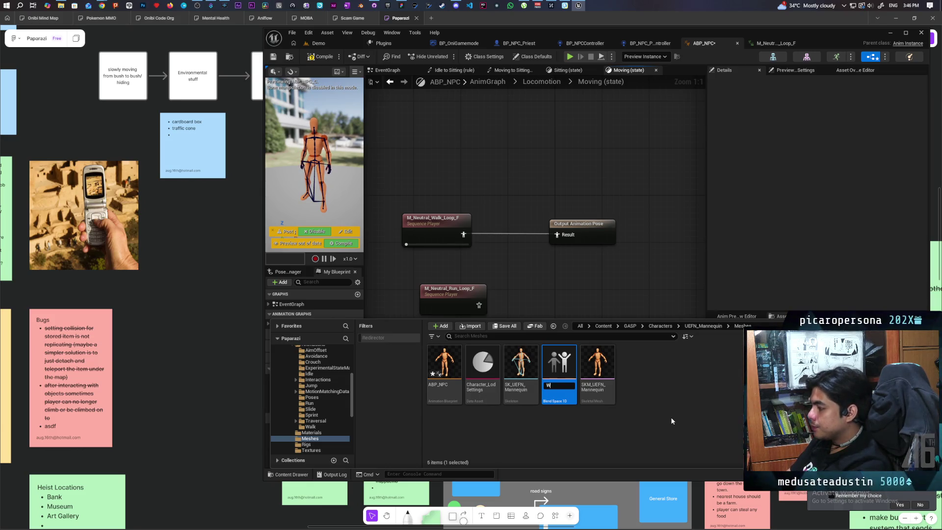
text(alk/Run)
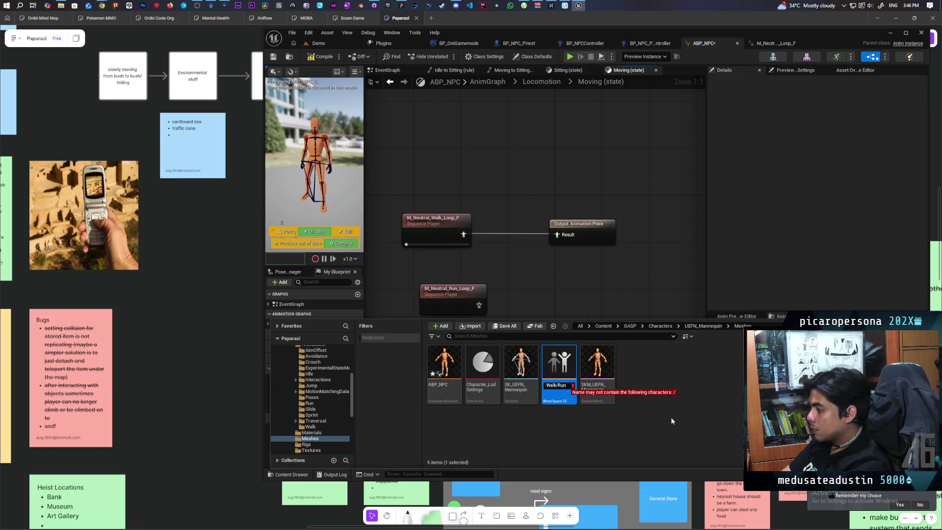
key(BackSpace)
key(BackSpace)
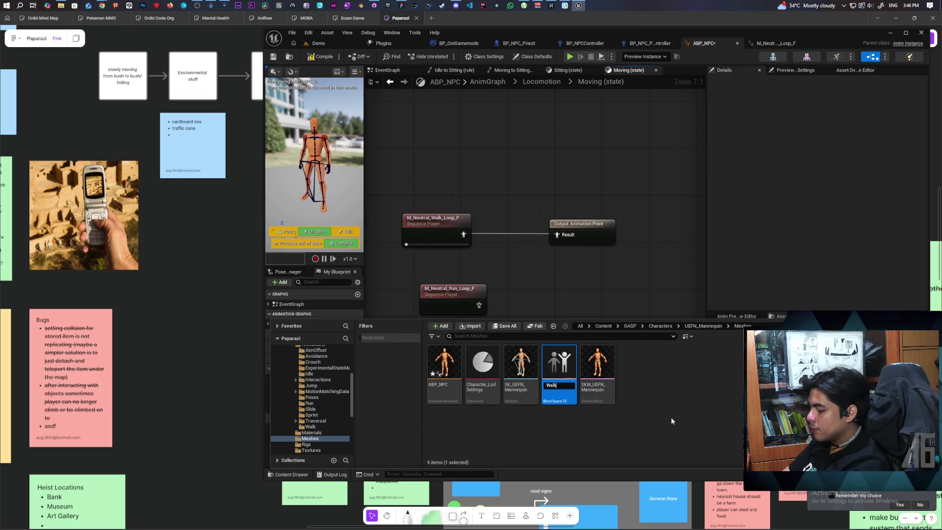
key(BackSpace)
key(BackSpace)
key(BackSpace)
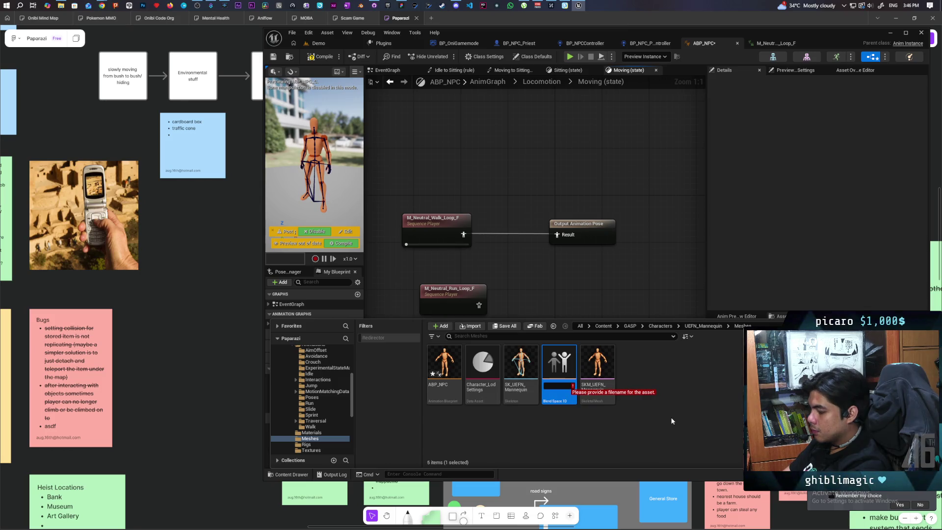
text(BS_Walk)
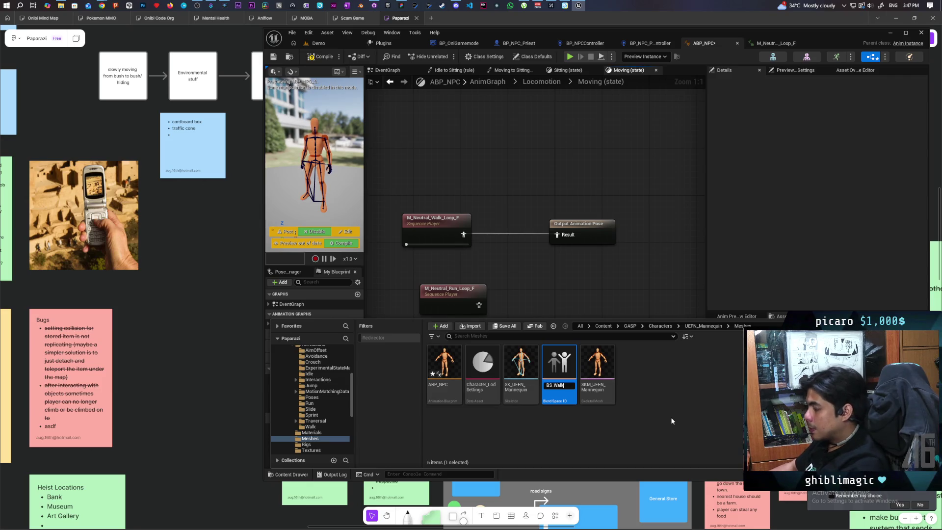
key(Return)
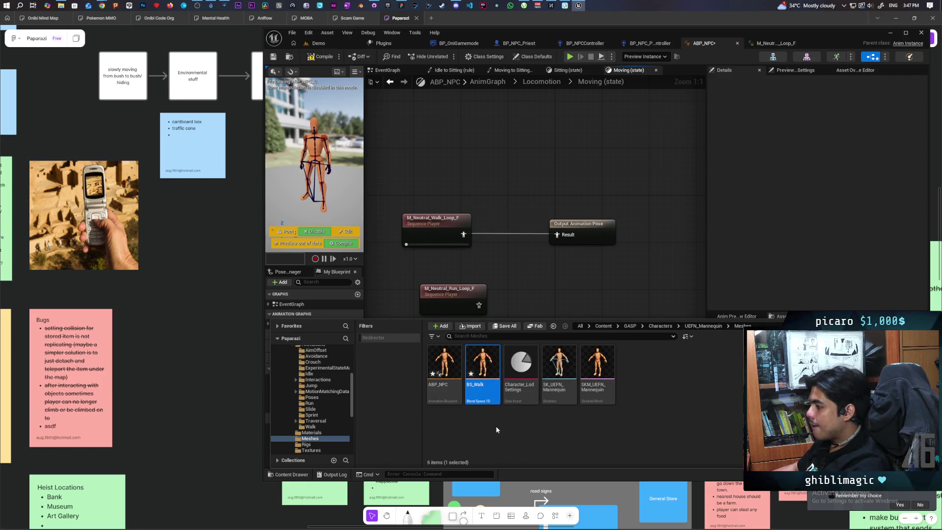
double_click(483, 366)
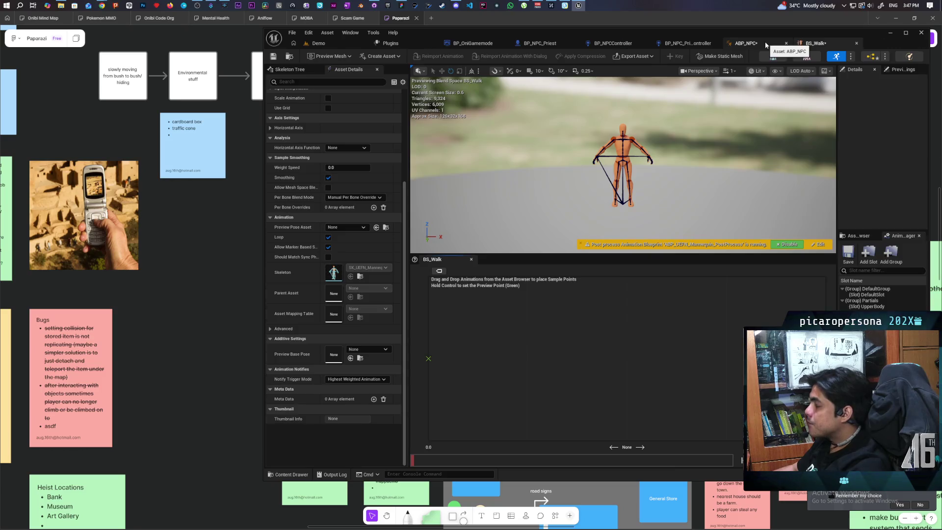
- Back in ABP_NPC, select the M_Neutral_Walk_Loop_F node and toggle the content drawer
click(746, 43)
click(443, 222)
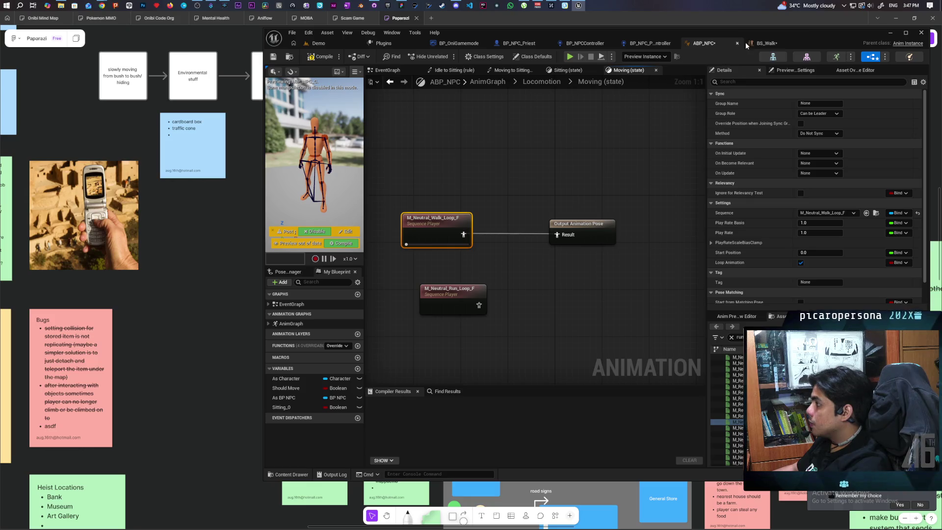
key(ctrl+b)
click(578, 187)
click(443, 225)
key(ctrl+space)
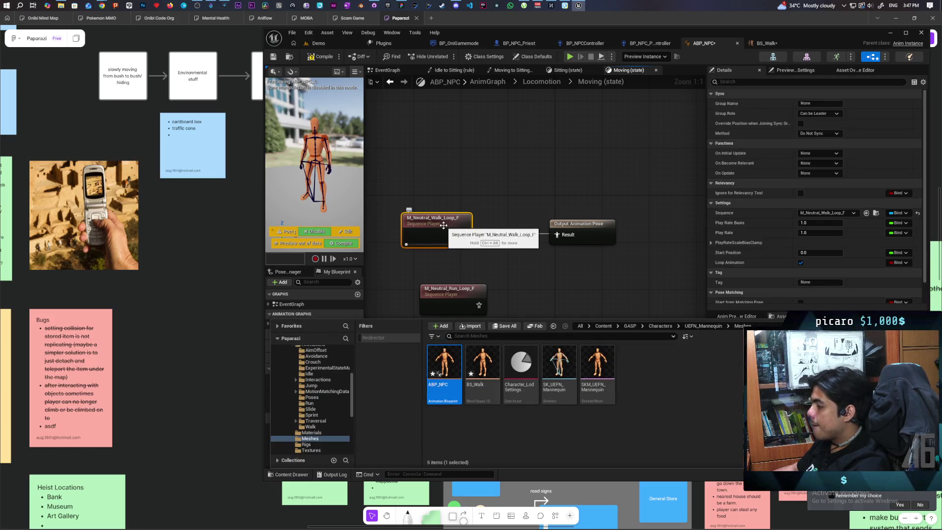
- Open M_Neutral_Walk_Loop_F from its node and switch between it and the ABP_NPC graph
click(443, 227)
double_click(443, 226)
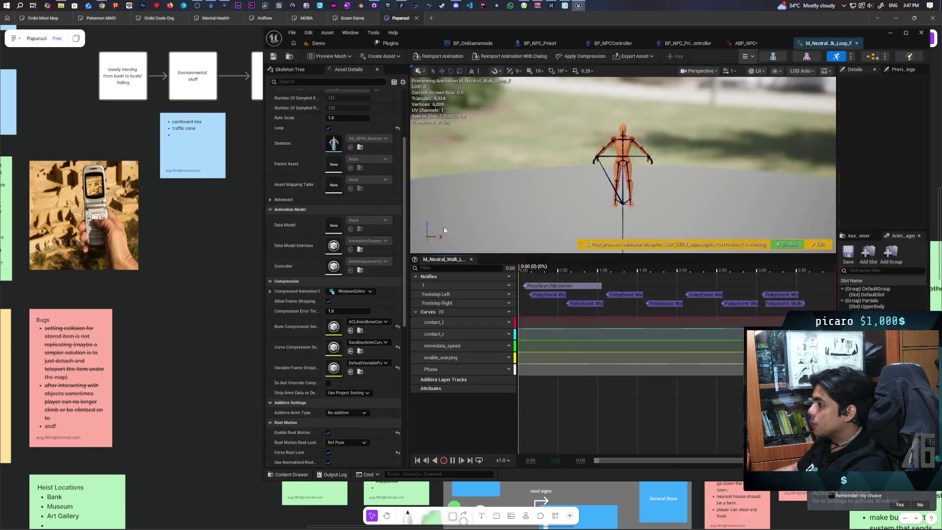
click(289, 57)
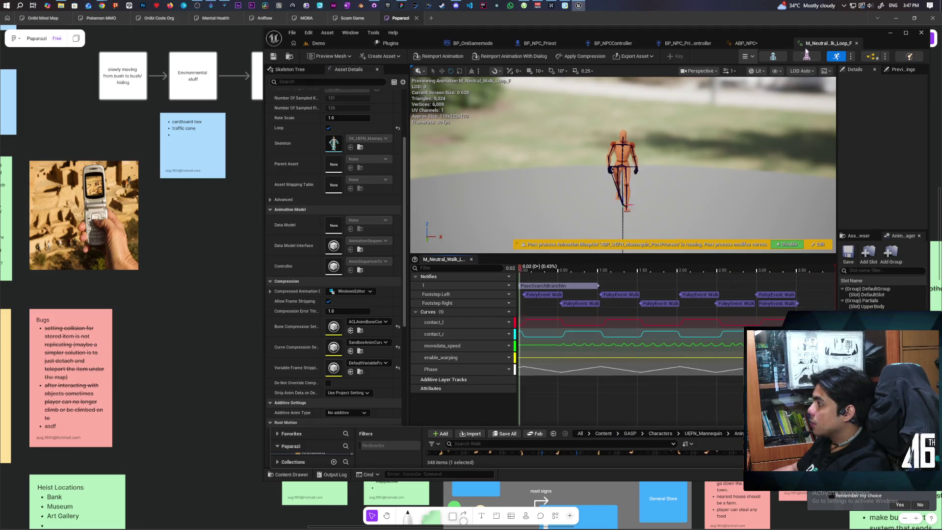
click(746, 44)
click(283, 475)
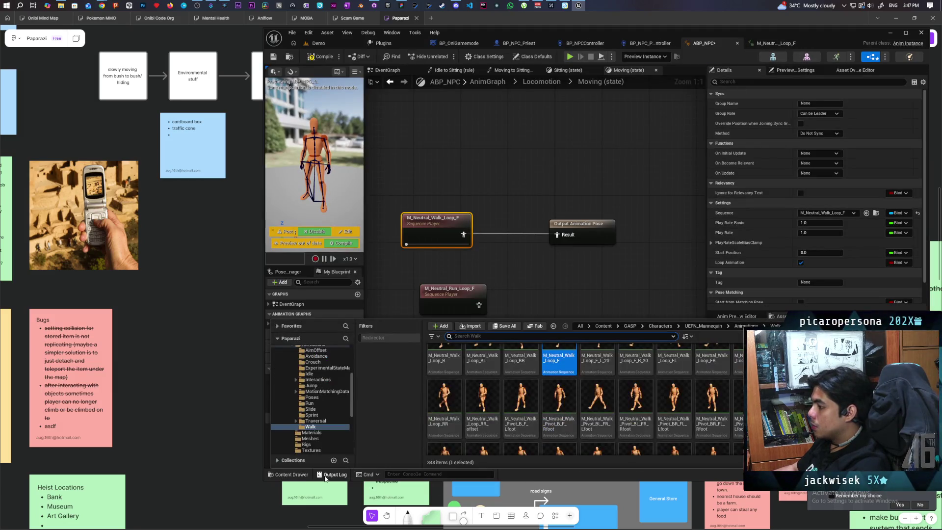
click(785, 43)
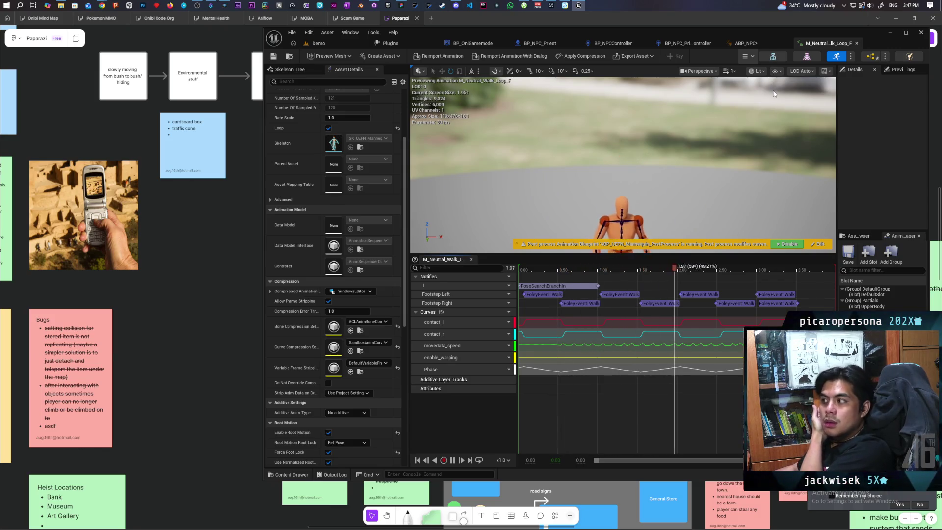
click(746, 43)
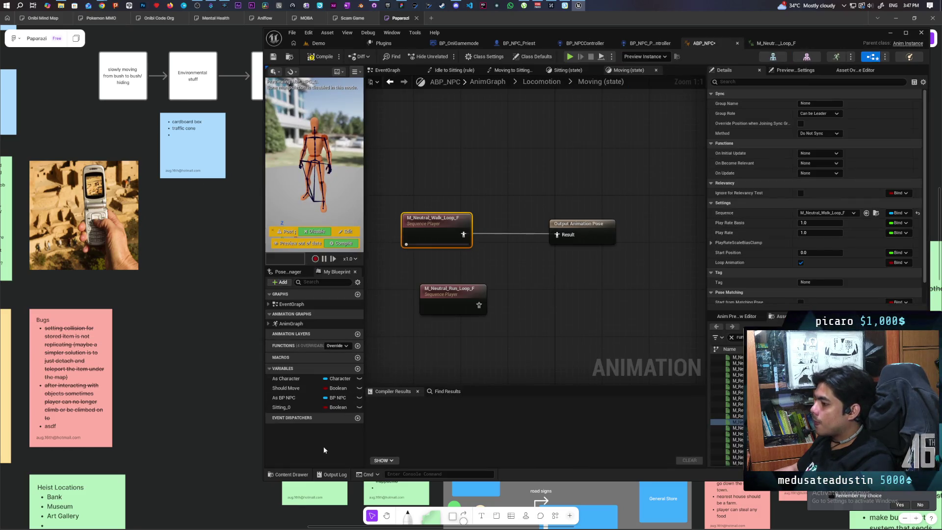
click(292, 475)
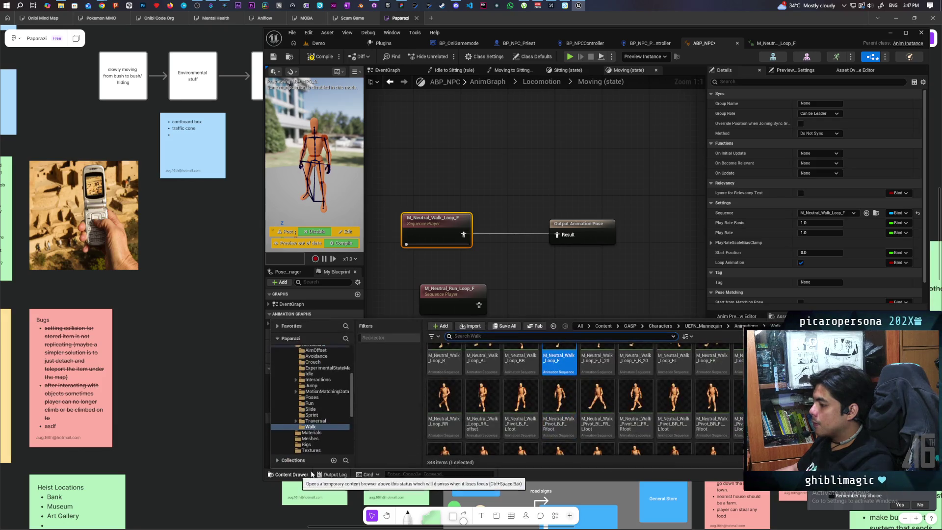
- Open BS_Walk from the content drawer's UEFN_Mannequin/Meshes folder
click(451, 125)
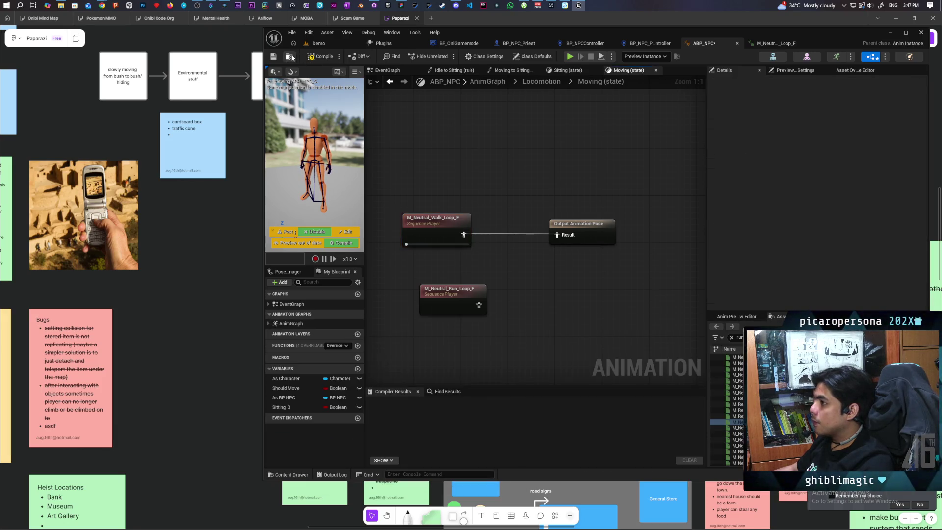
key(ctrl+b)
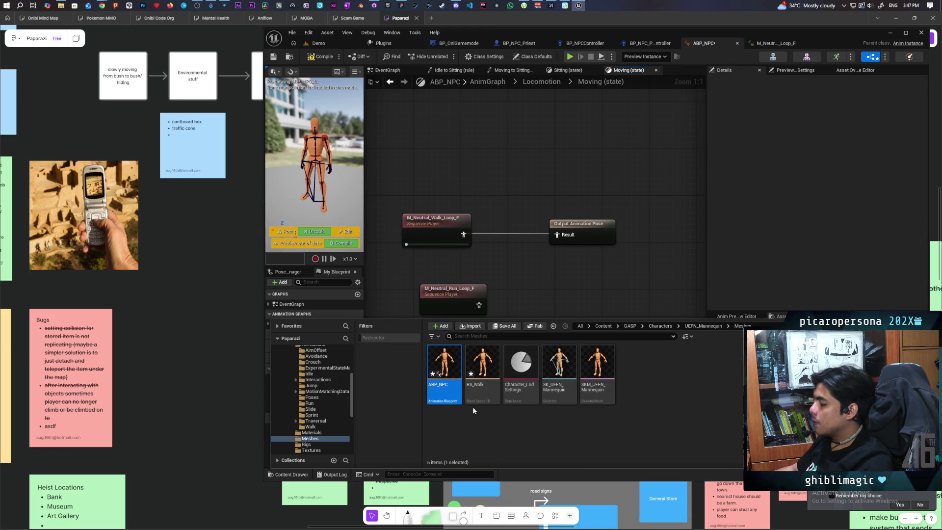
mouse_move(489, 373)
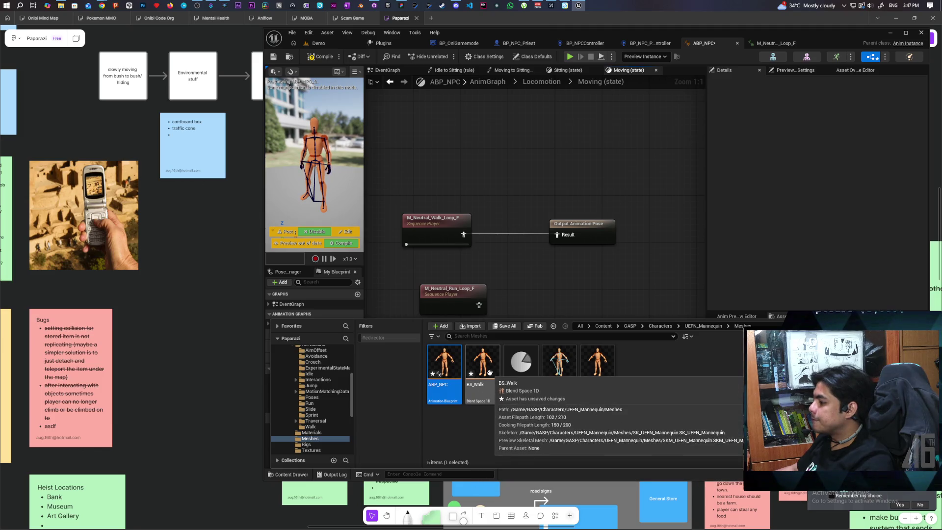
double_click(482, 363)
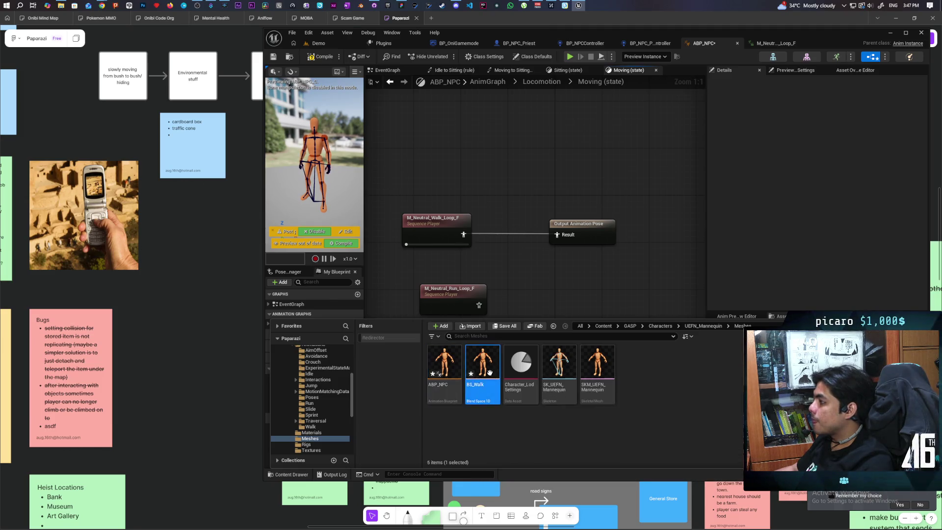
- Float BS_Walk in a taller window and move the walk node beside Output Animation Pose
mouse_move(827, 46)
mouse_down()
mouse_move(761, 161)
mouse_move(896, 177)
mouse_move(344, 178)
mouse_move(210, 146)
mouse_up()
drag(188, 346, 188, 462)
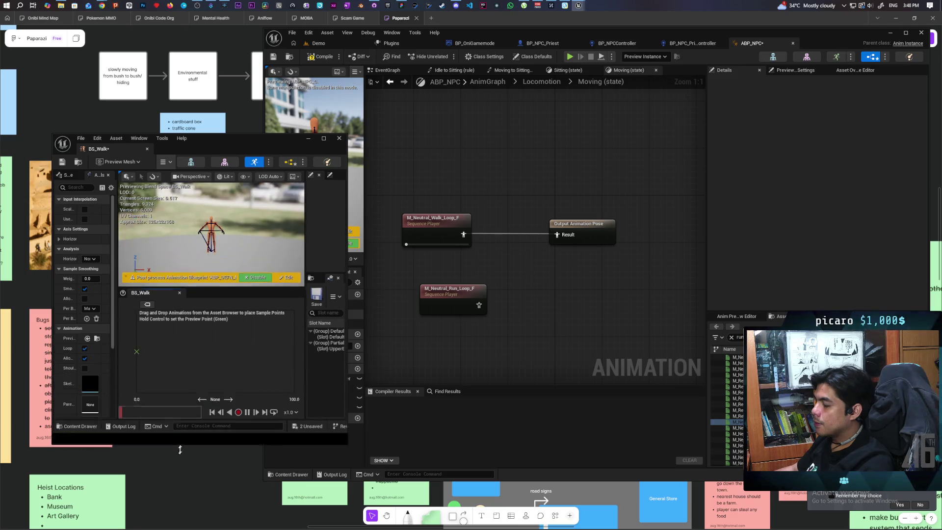
click(434, 228)
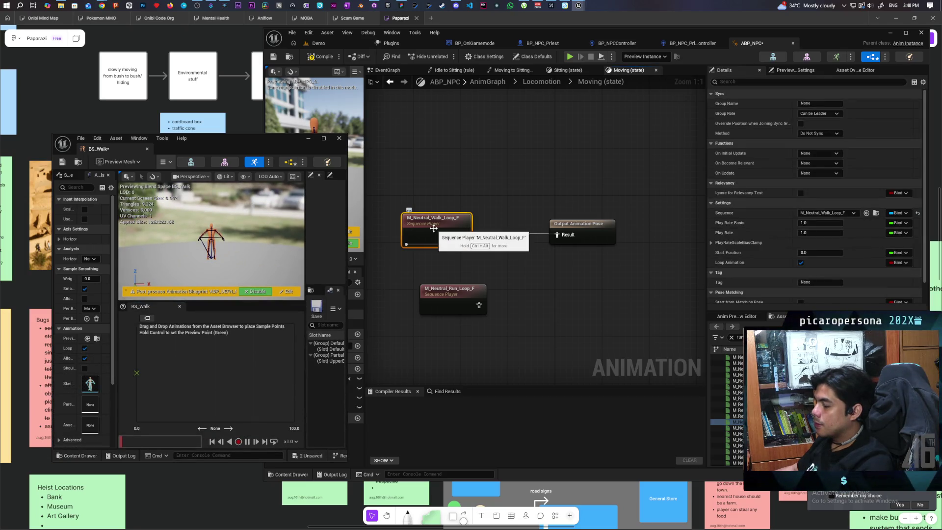
mouse_move(434, 228)
mouse_down()
mouse_move(569, 296)
mouse_move(545, 314)
mouse_move(631, 307)
mouse_up()
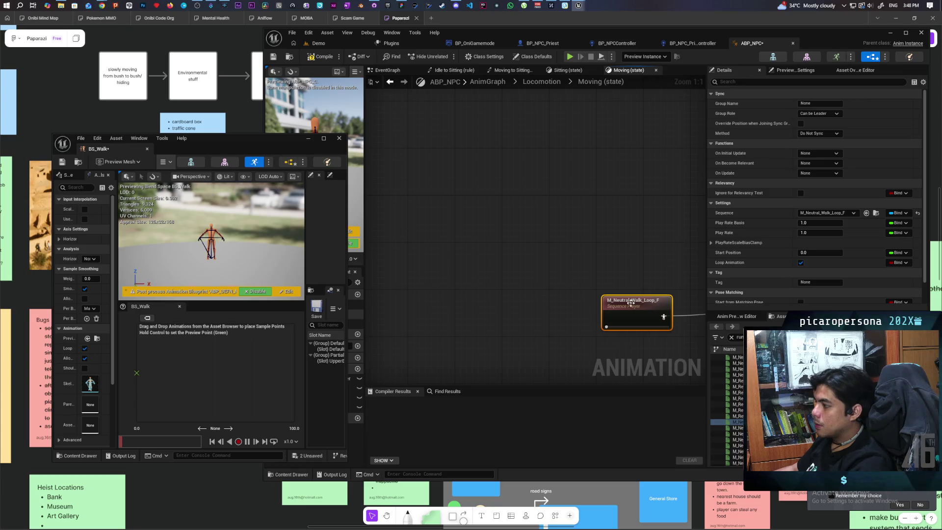
scroll(540, 224, down, 6)
scroll(463, 250, up, 2)
scroll(425, 290, up, 3)
mouse_move(621, 251)
mouse_down()
mouse_move(515, 259)
mouse_move(483, 287)
mouse_move(612, 281)
mouse_move(595, 279)
mouse_up()
- Toggle the content drawer and look at the walk node's options without changing anything
key(ctrl+space)
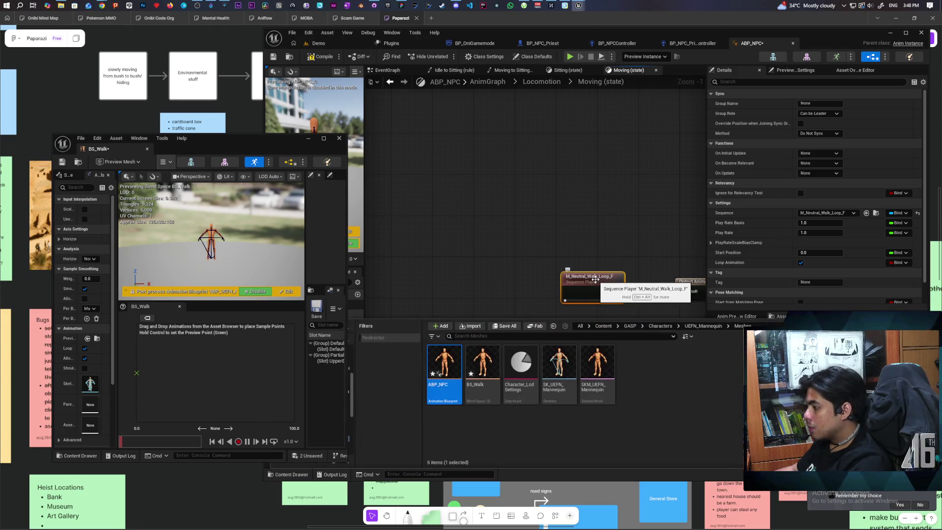
key(ctrl+space)
key(ctrl+space)
click(541, 266)
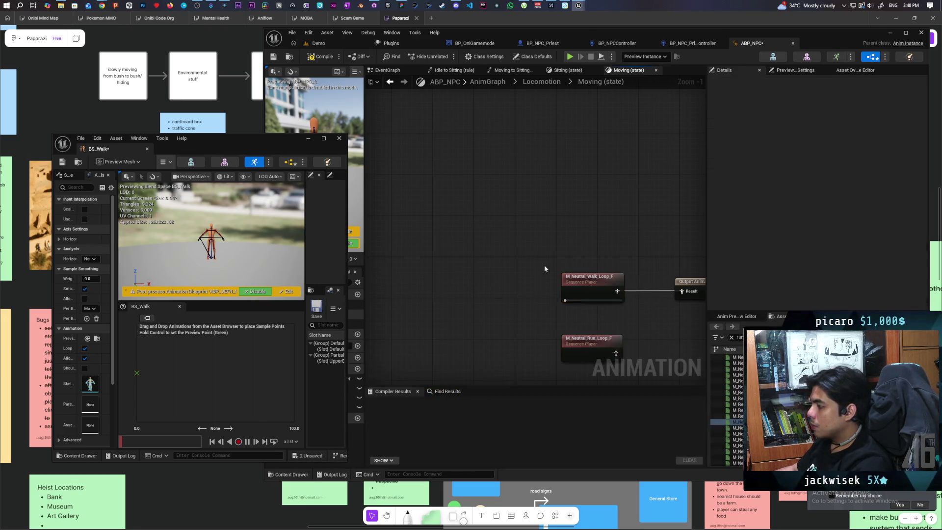
right_click(590, 292)
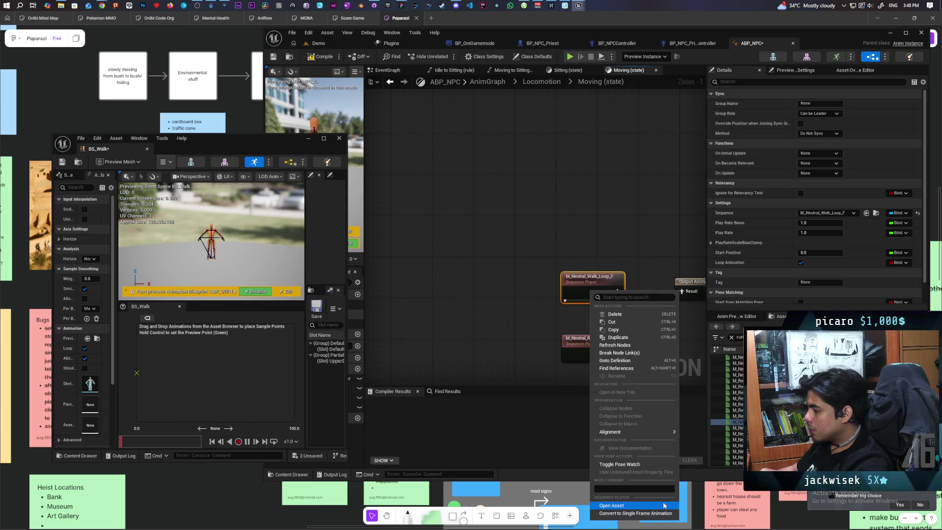
click(485, 298)
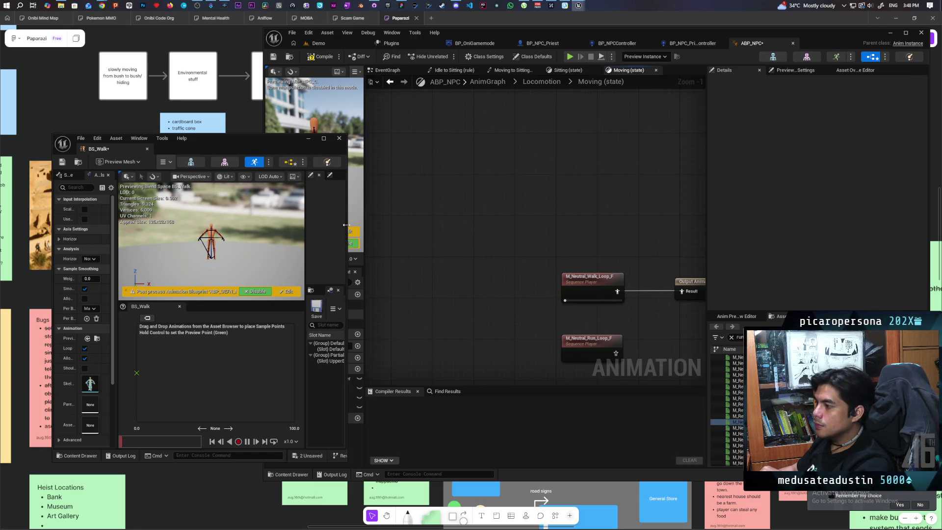
- Widen the BS_Walk window and locate the walk animation asset in the browser
drag(346, 221, 522, 217)
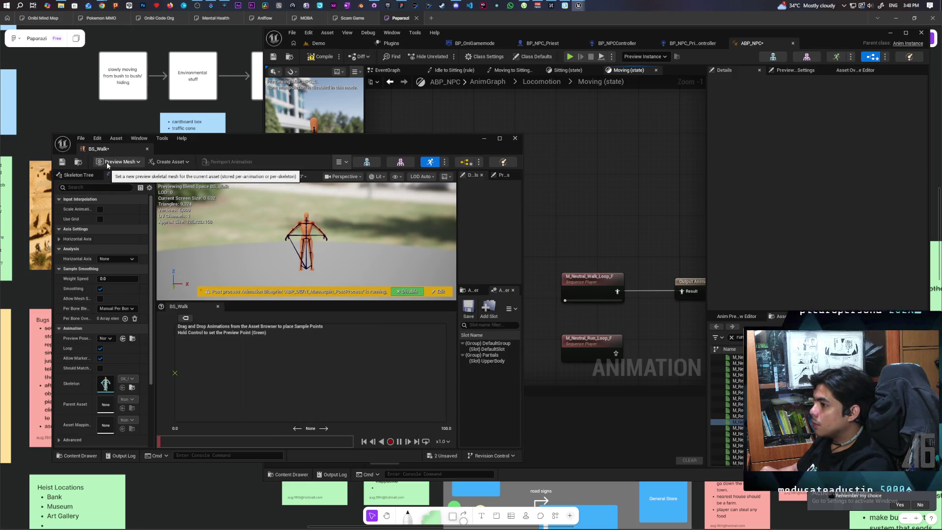
click(187, 161)
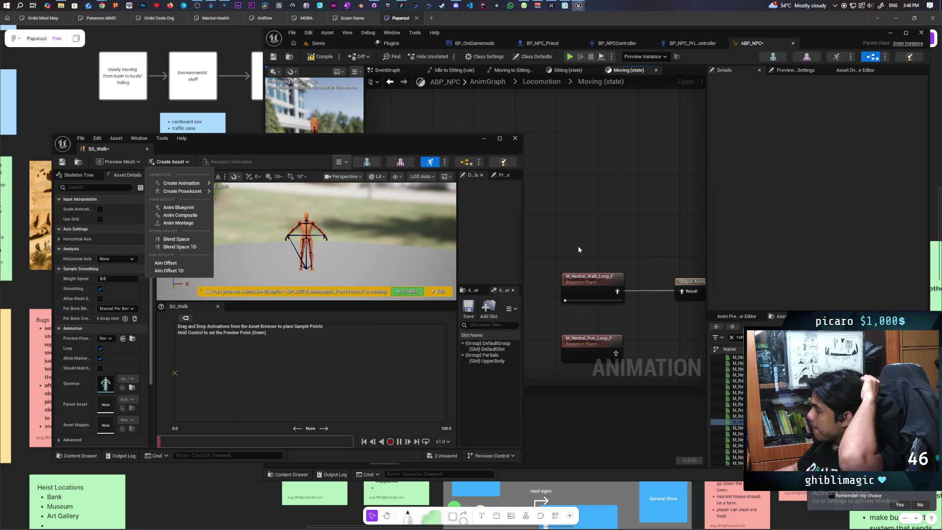
click(582, 273)
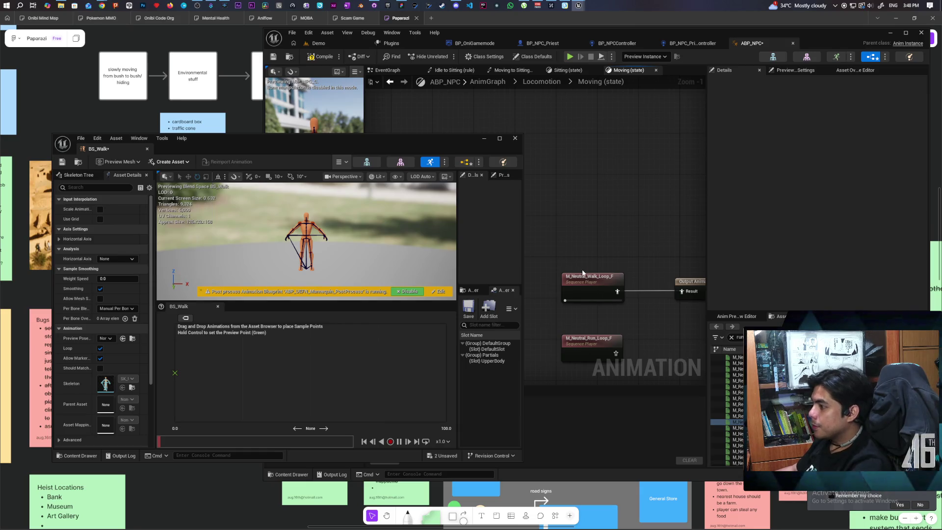
click(596, 275)
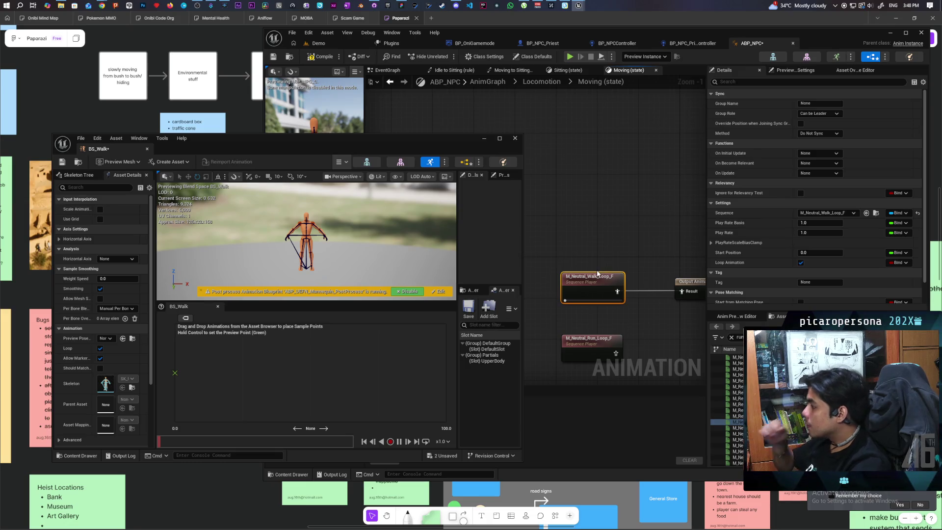
click(876, 215)
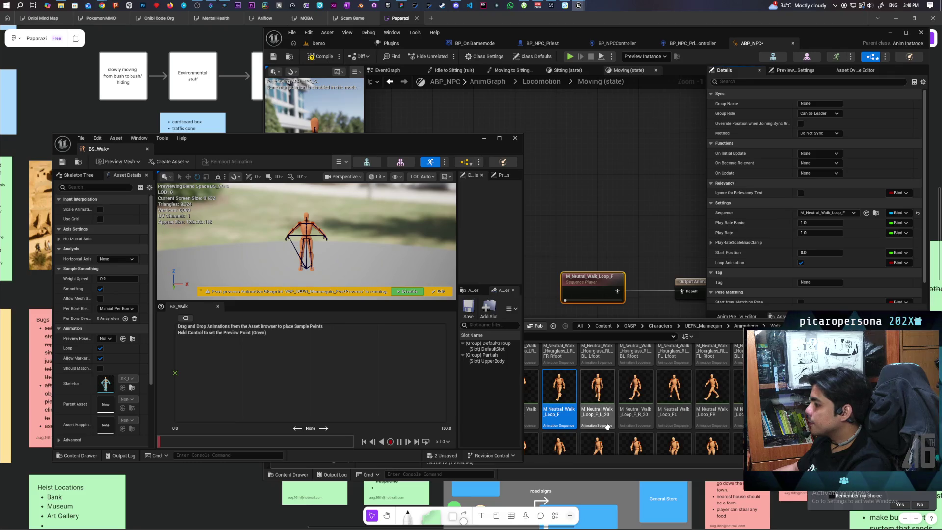
- Add M_Neutral_Walk_Loop_F to the BS_Walk grid as the first sample
drag(597, 411, 175, 373)
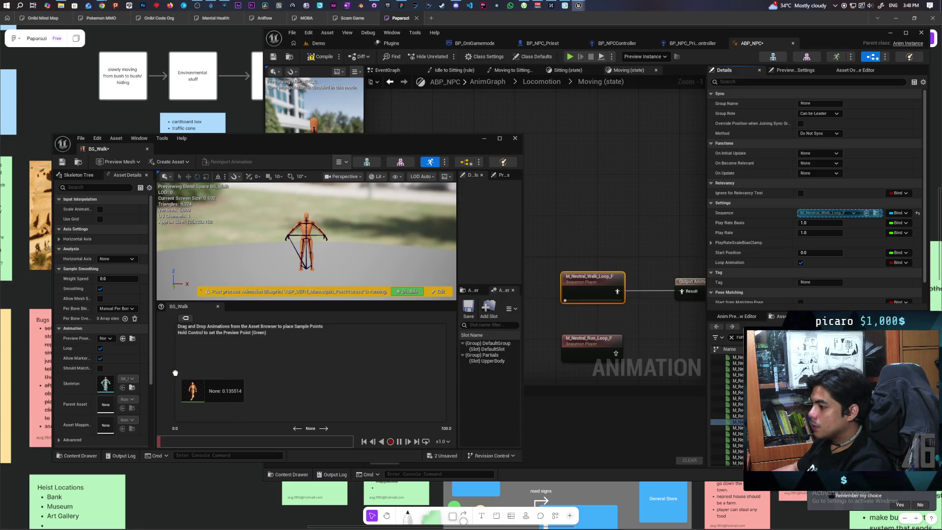
drag(184, 372, 184, 372)
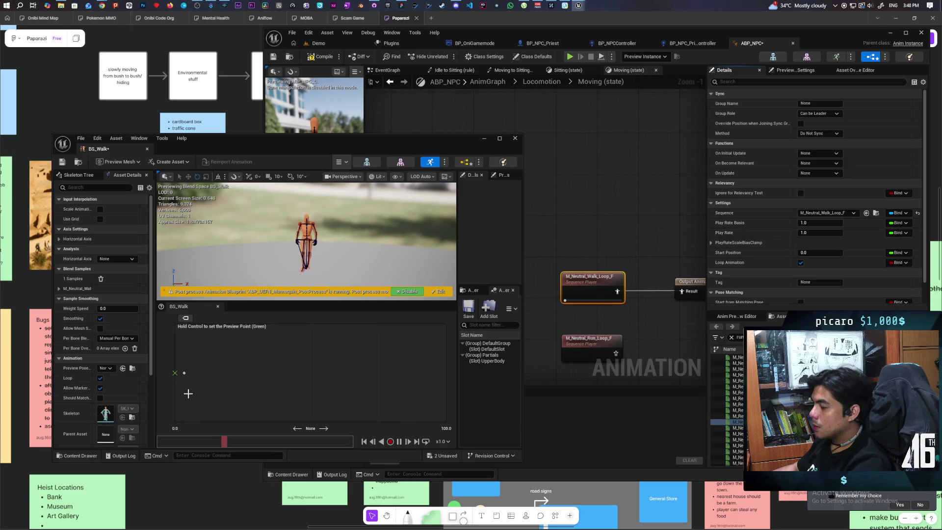
click(183, 374)
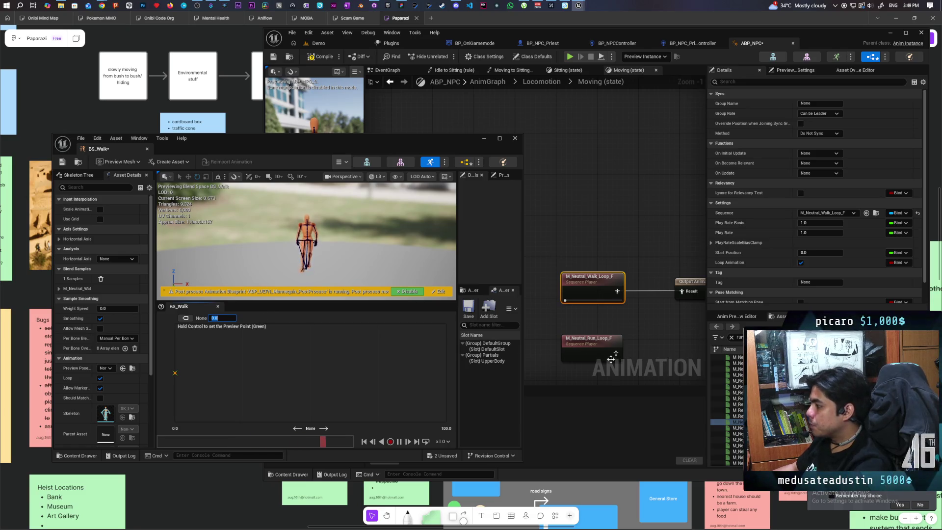
- Add M_Neutral_Run_Loop_F as the second sample at position 100
click(582, 341)
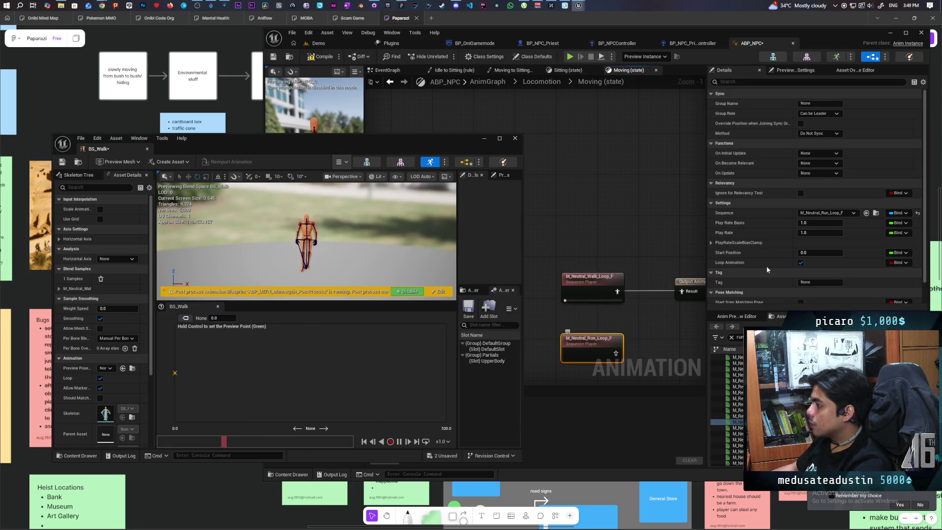
click(875, 214)
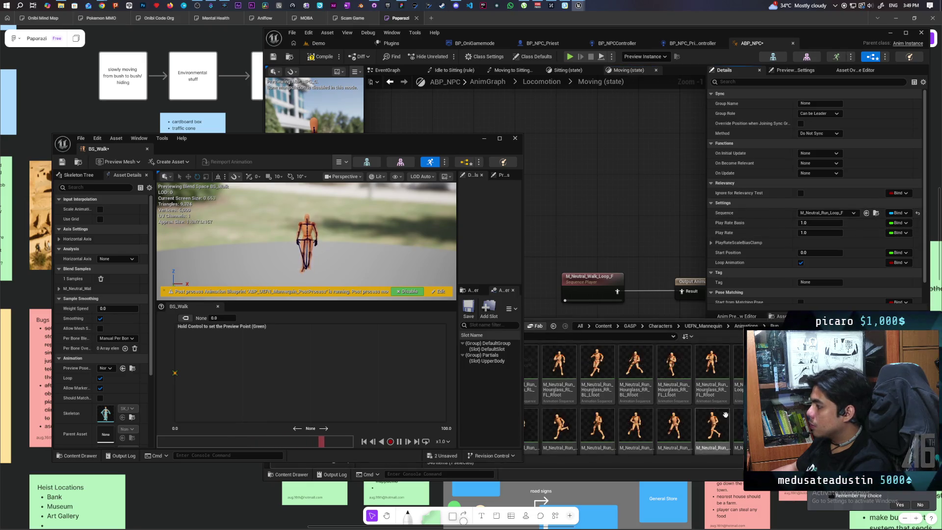
mouse_move(559, 427)
mouse_down()
mouse_move(406, 395)
mouse_move(432, 373)
mouse_up()
click(422, 389)
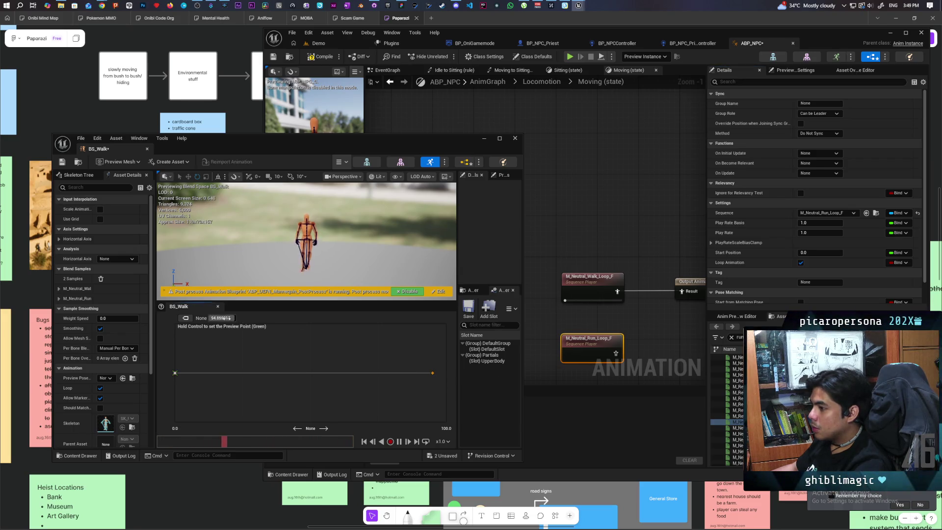
key(Return)
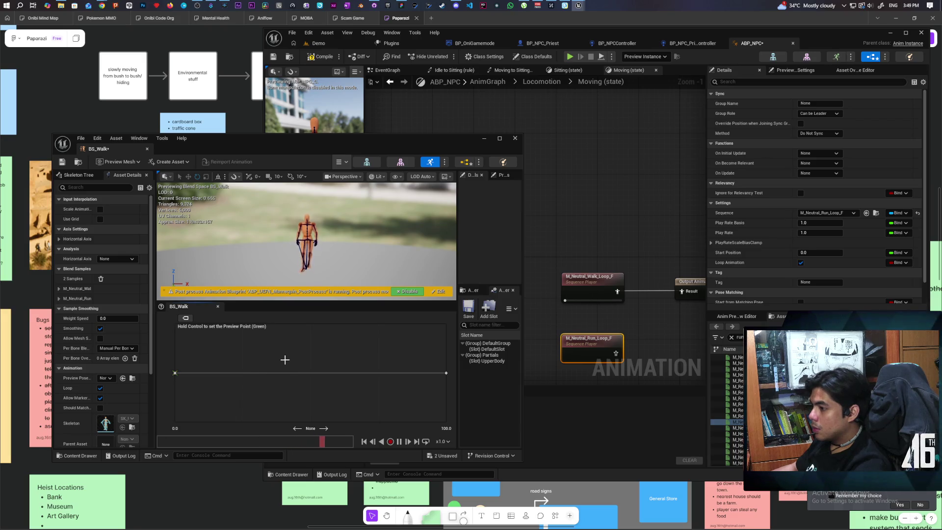
- Preview the walk-to-run blend, then save BS_Walk
key(ctrl)
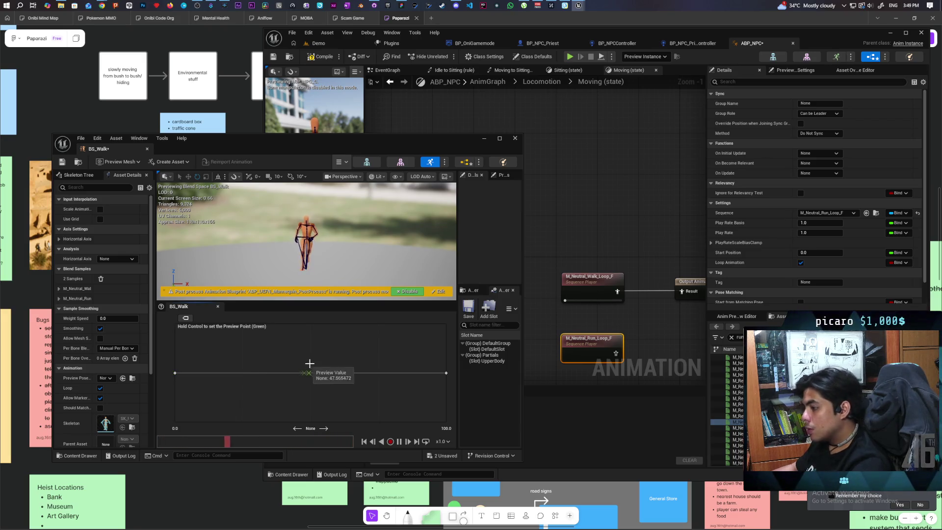
key(ctrl)
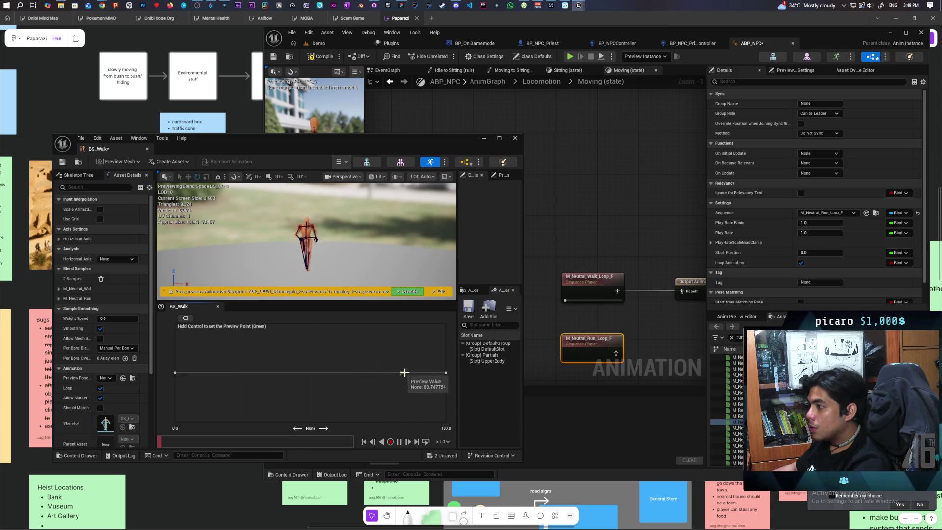
key(ctrl)
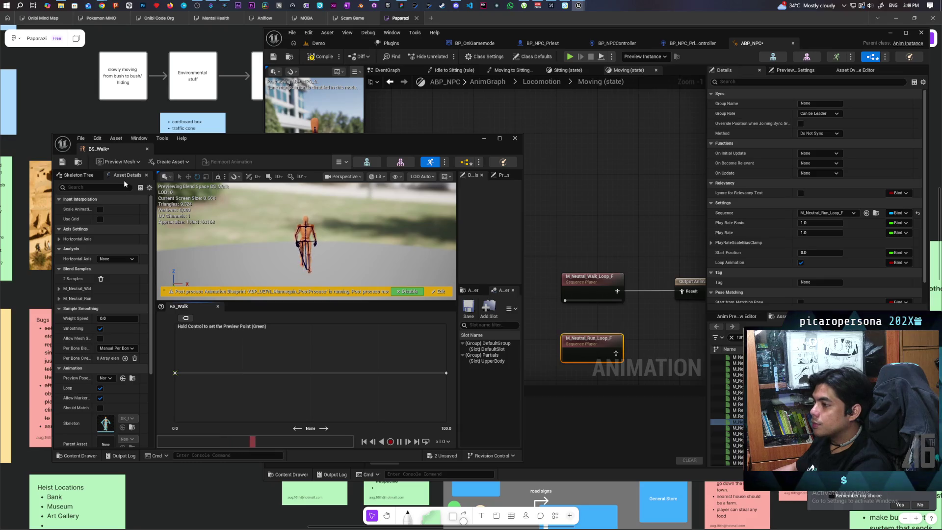
key(ctrl+s)
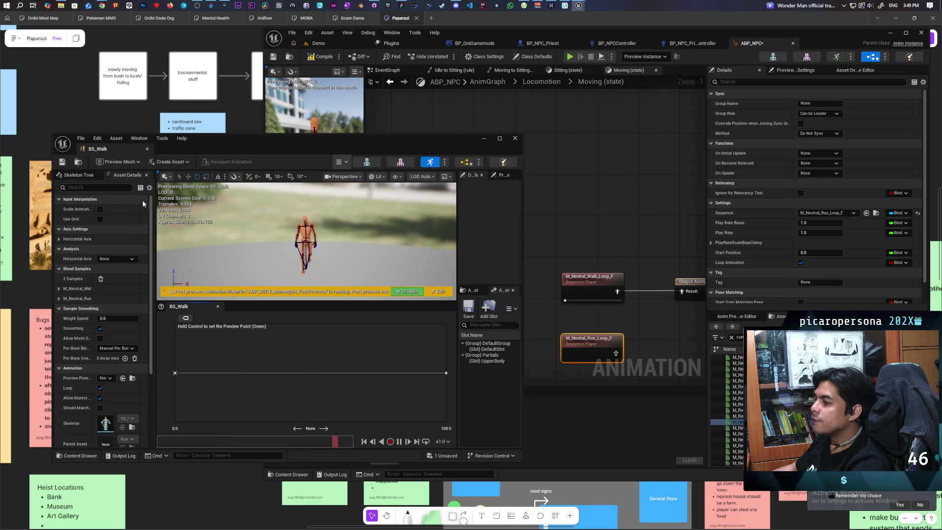
key(ctrl+space)
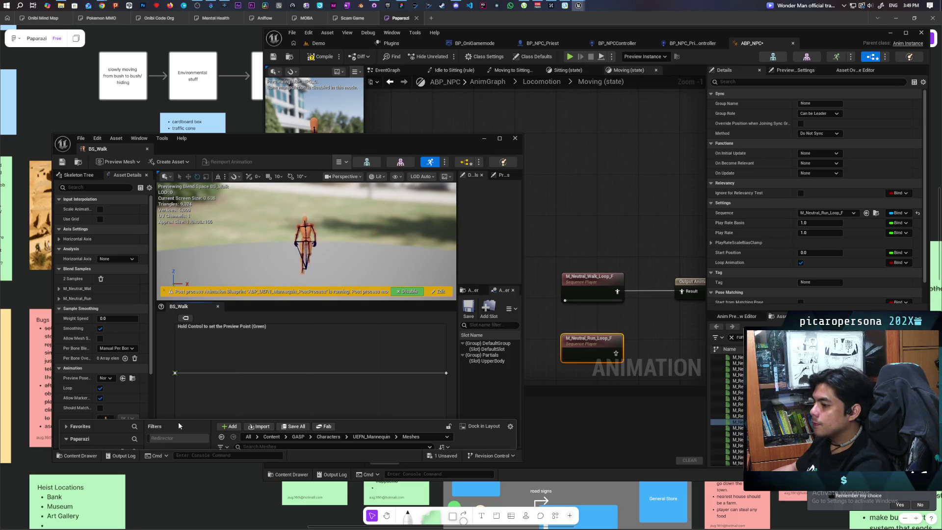
- Close BS_Walk, add it to the Moving state, and wire the run loop to Output Animation Pose
click(515, 139)
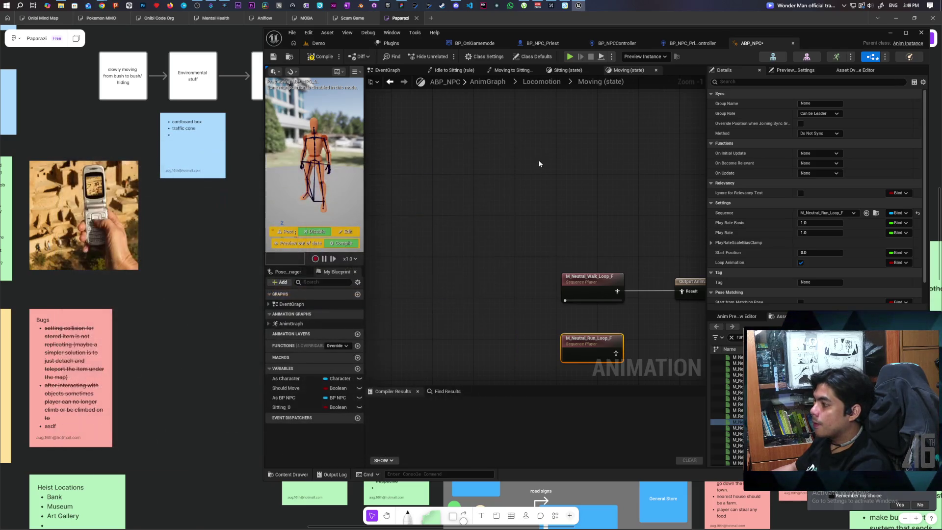
click(310, 57)
key(ctrl+space)
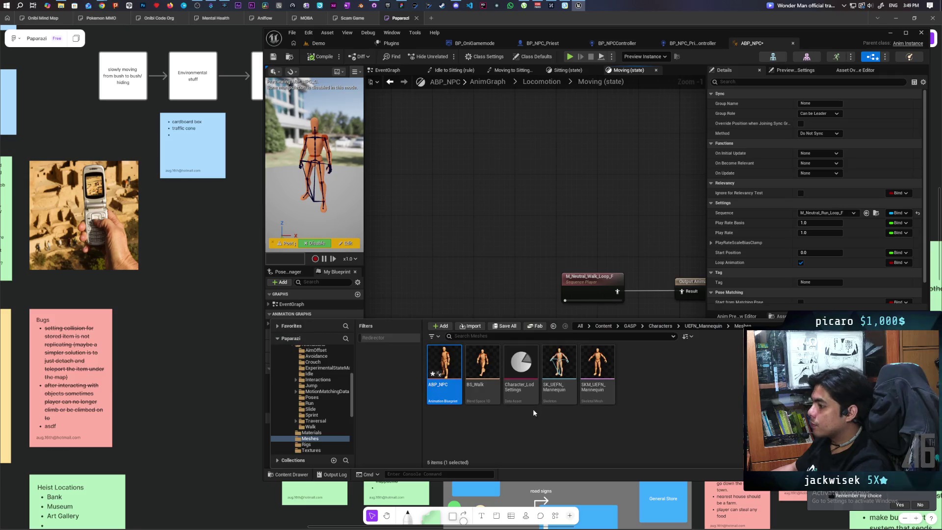
drag(445, 373, 535, 230)
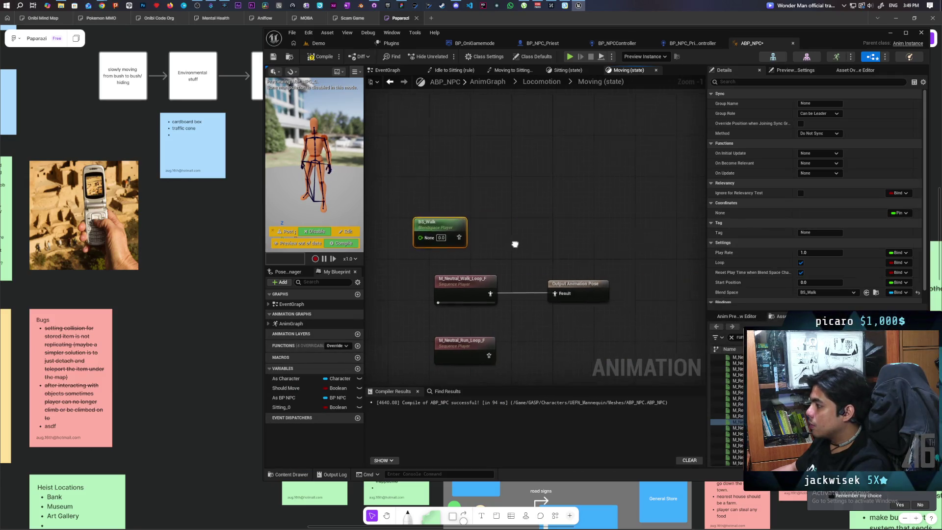
mouse_move(449, 237)
mouse_down()
mouse_move(513, 255)
mouse_move(545, 294)
mouse_up()
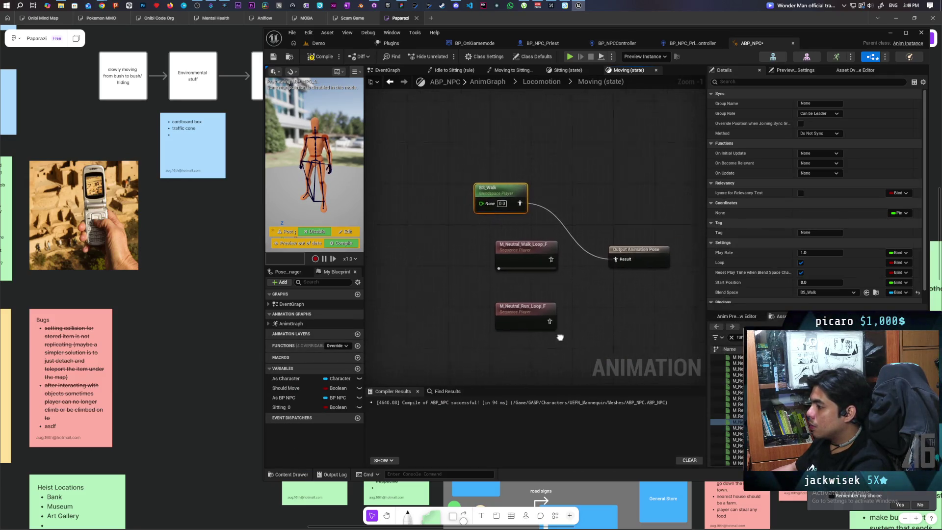
drag(475, 254, 521, 323)
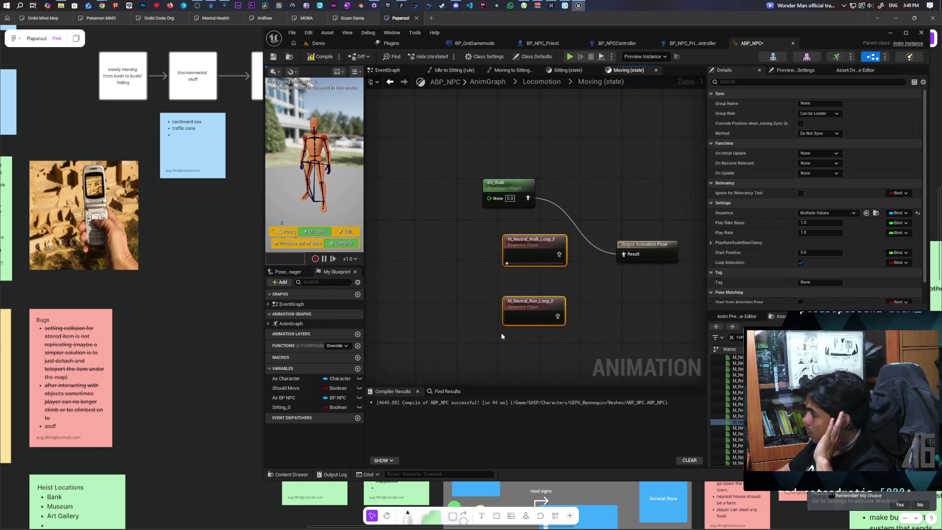
click(621, 315)
drag(557, 315, 622, 256)
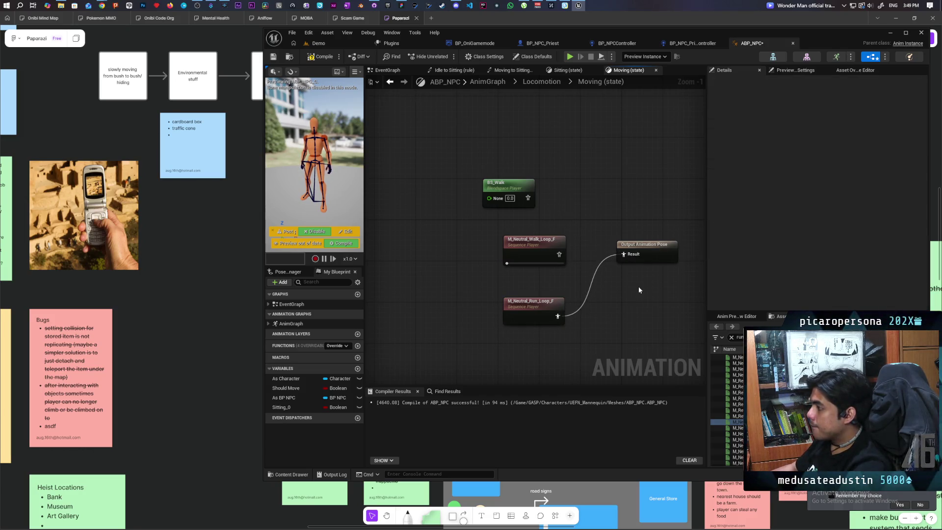
- Recompile ABP_NPC and start a multiplayer play session on the Demo level
key(F7)
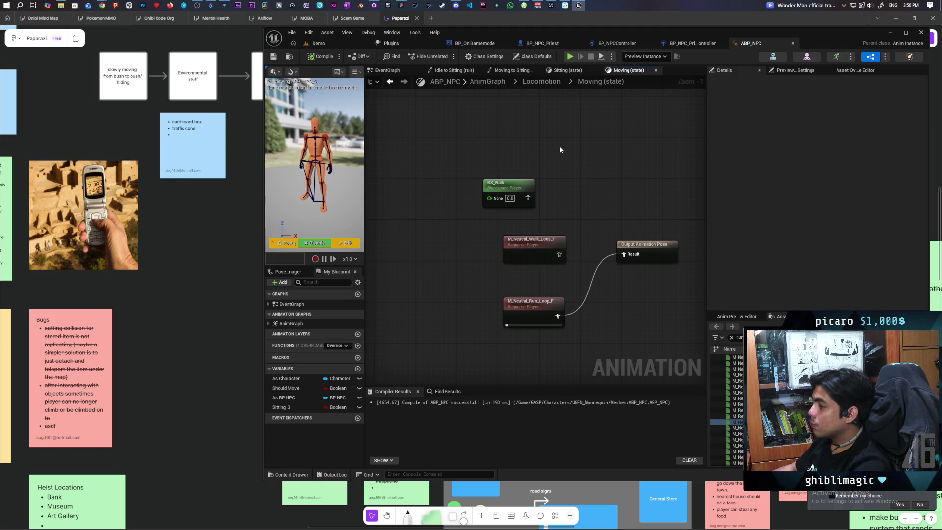
click(318, 44)
click(446, 57)
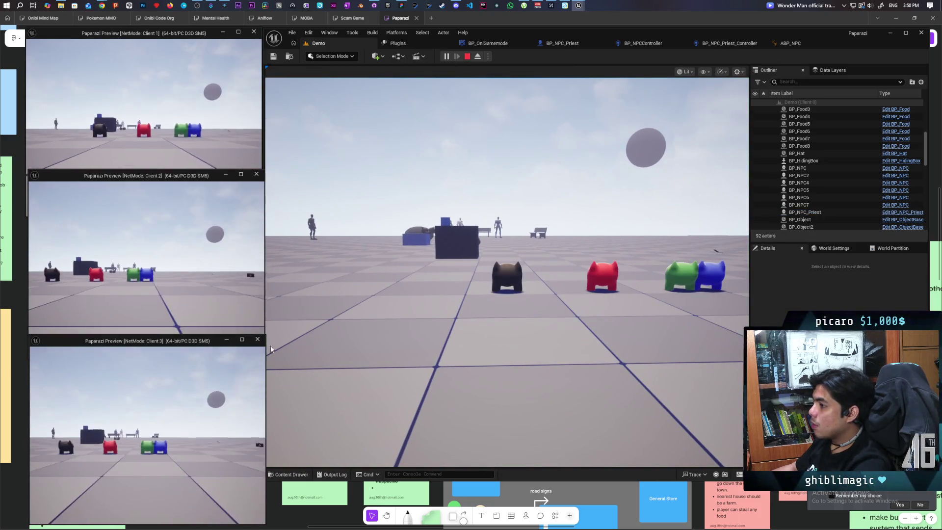
- Move the cat and toggle its bench-prop disguise until the NPC reacts, then exit with Escape
key(e)
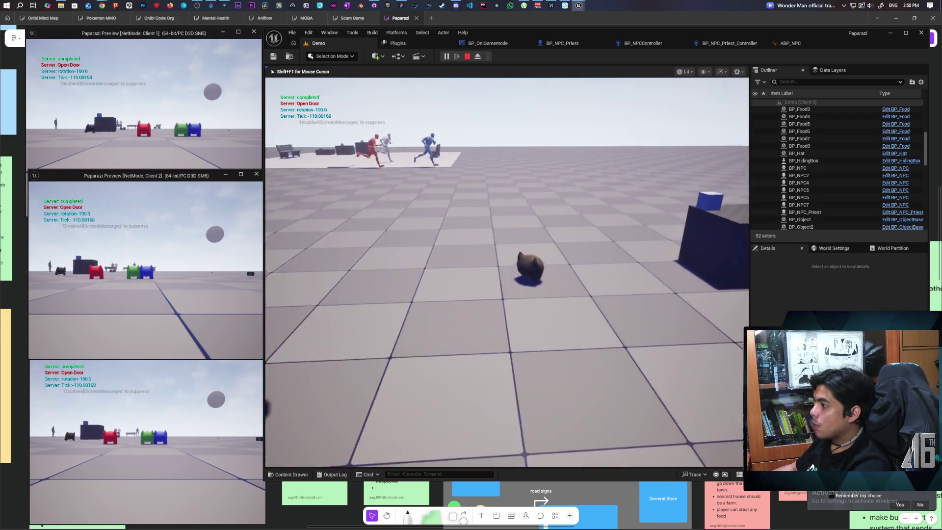
key(e)
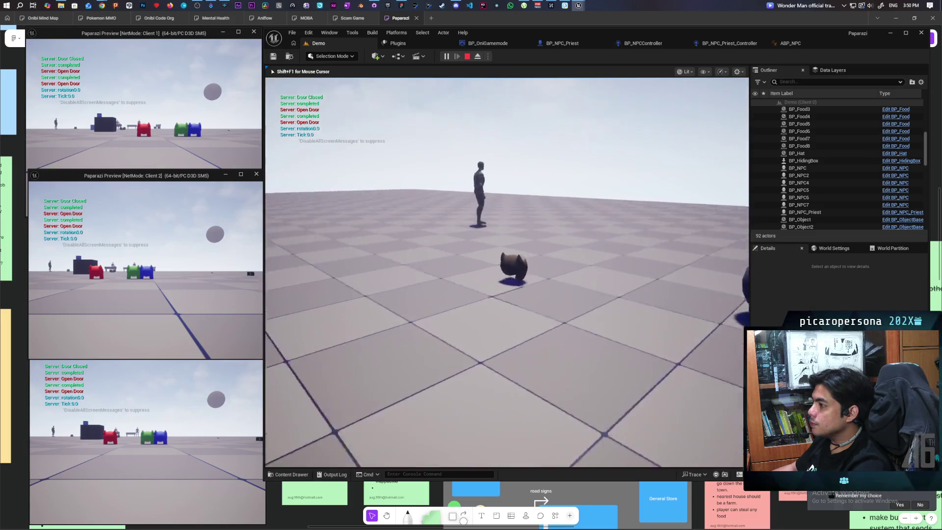
key(e)
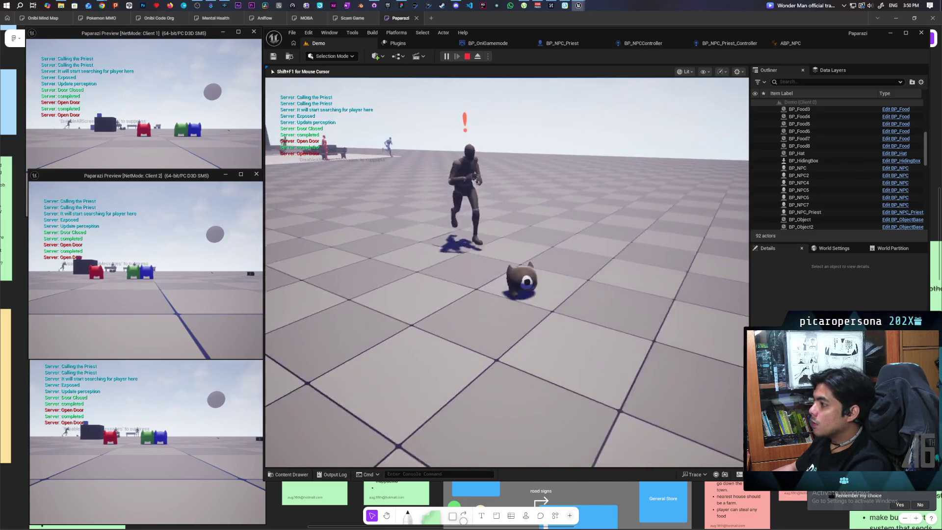
key(e)
key(e)
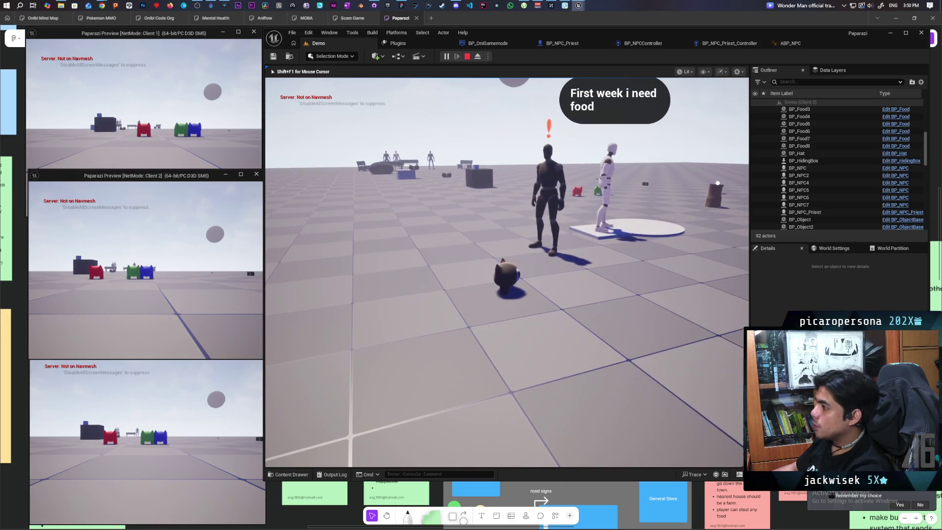
key(Escape)
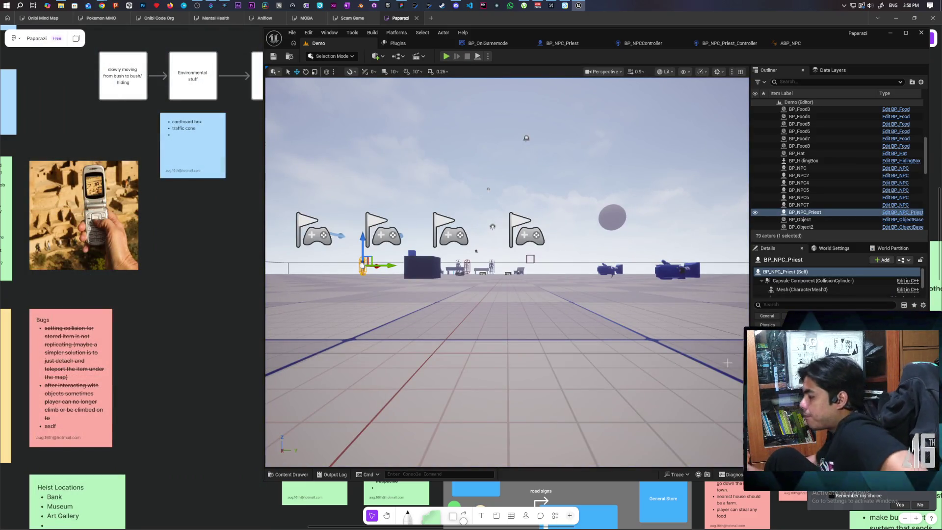
- Inspect the priest controller's Seen Player logic and Character Movement, then relaunch the Demo test
click(728, 44)
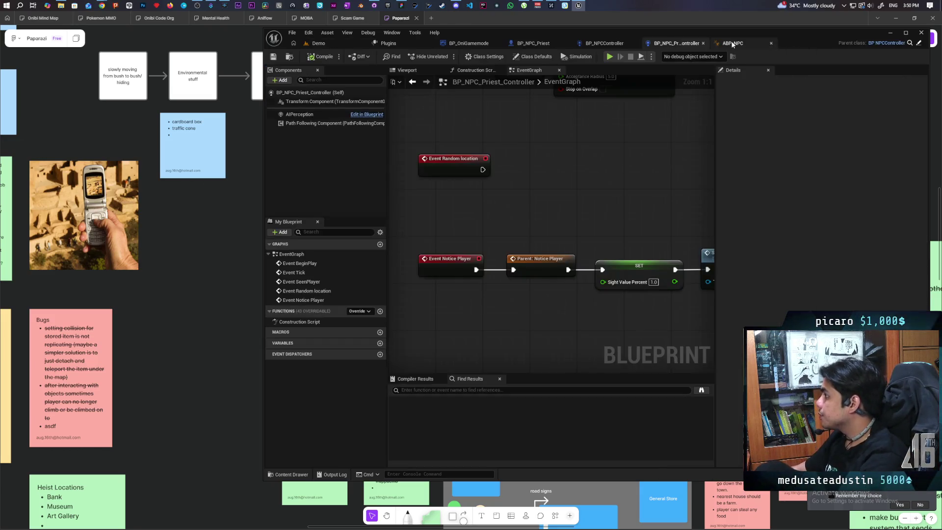
mouse_move(616, 204)
mouse_down()
mouse_move(490, 195)
mouse_move(651, 160)
mouse_move(618, 162)
mouse_move(676, 179)
mouse_move(625, 171)
mouse_move(655, 167)
mouse_up()
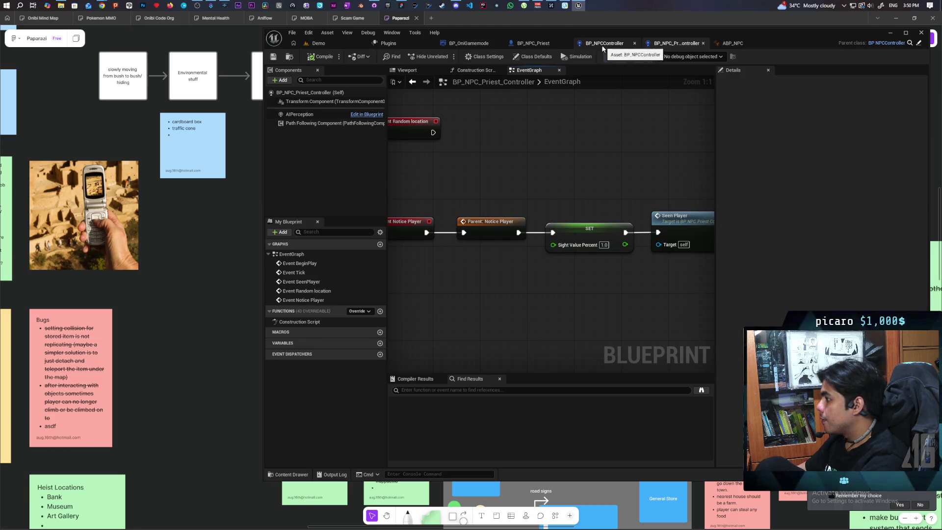
click(535, 43)
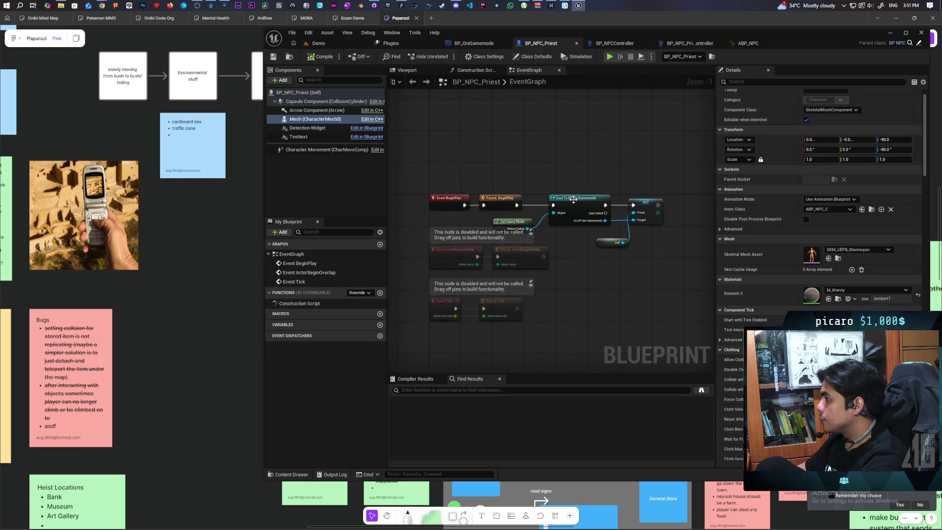
click(317, 149)
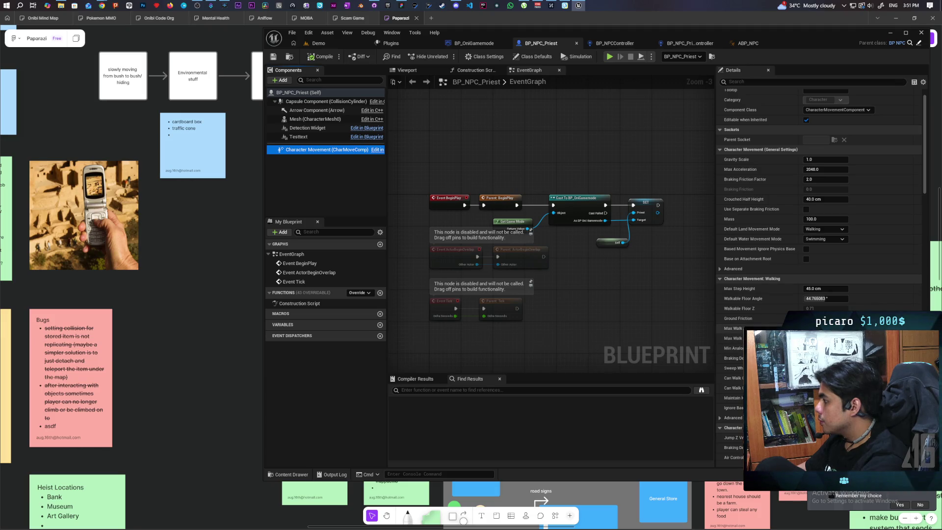
mouse_move(734, 323)
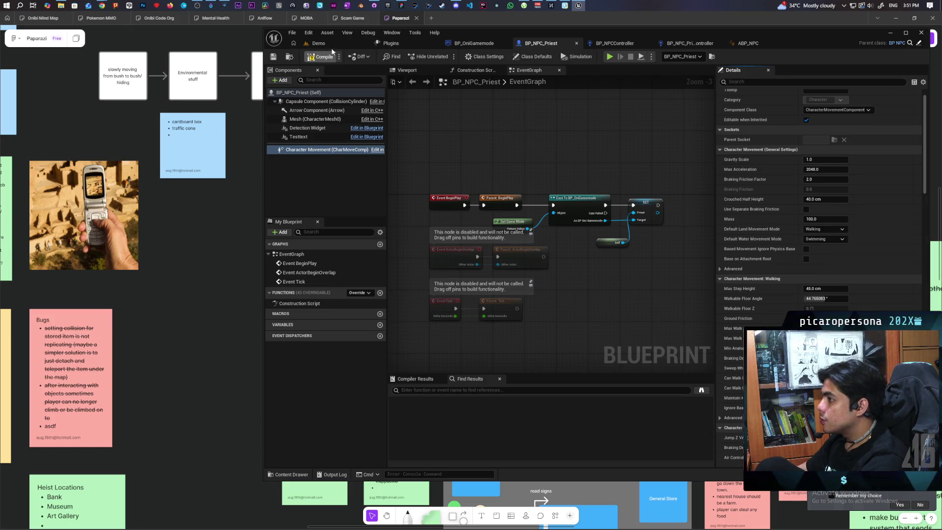
click(316, 43)
key(alt+p)
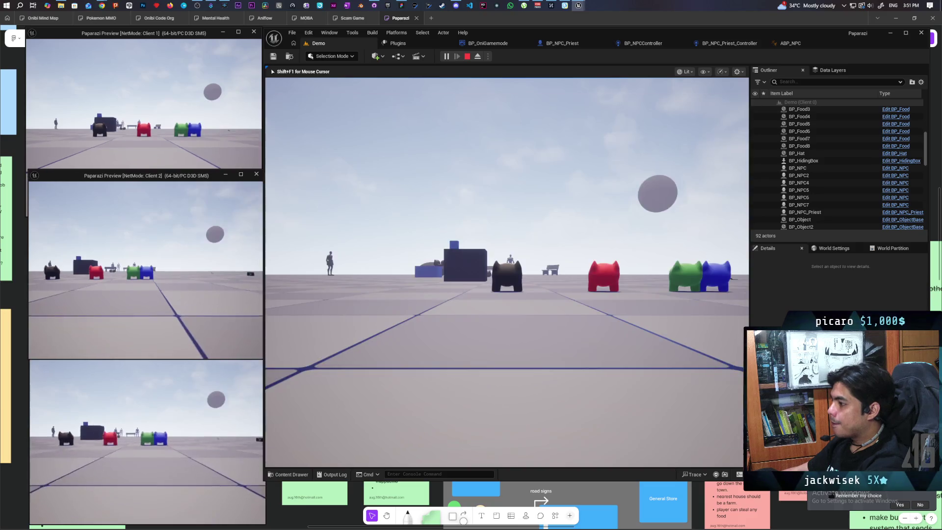
- Walk the cat around the NPCs with WASD until the priest catches it, then stop PIE
key(w)
key(w)
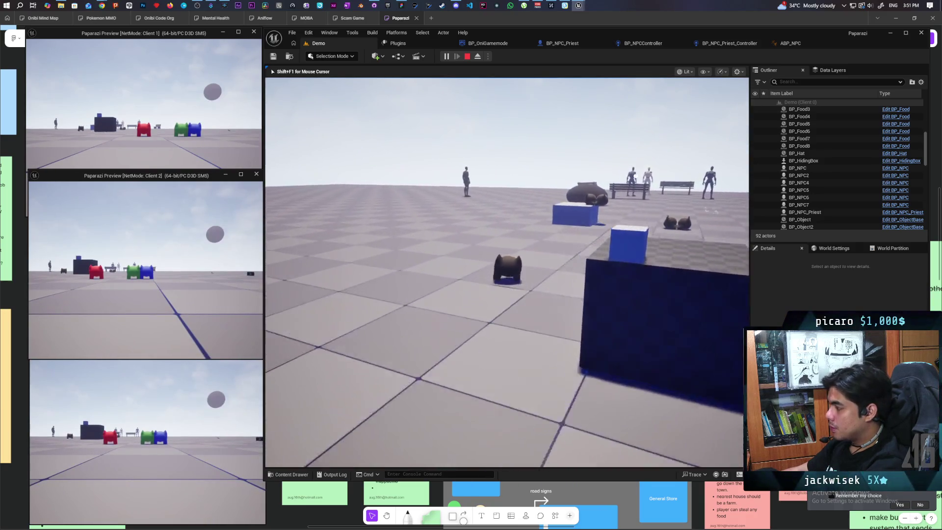
key(w)
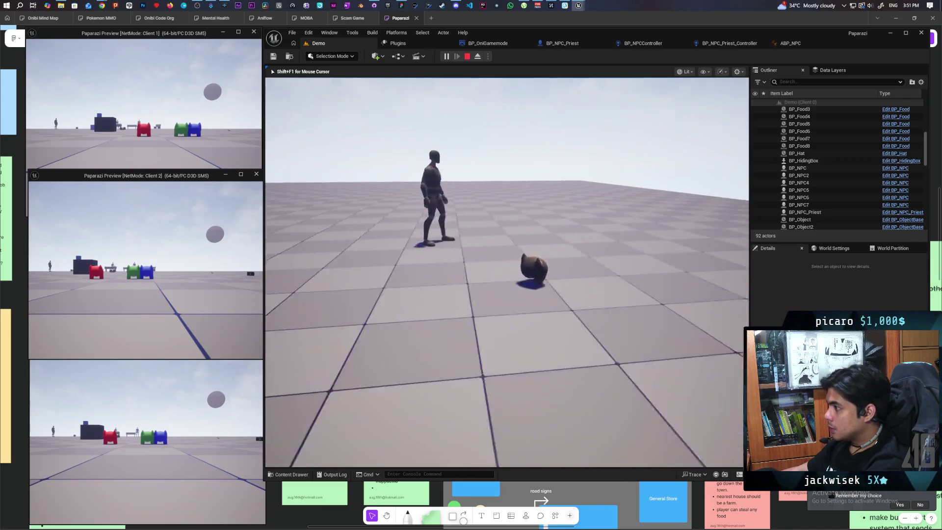
key(e)
key(s)
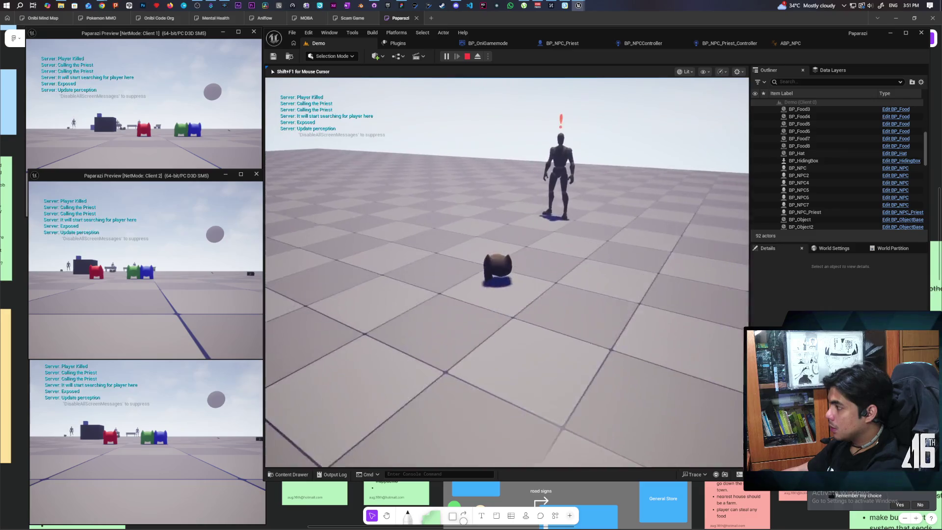
key(w)
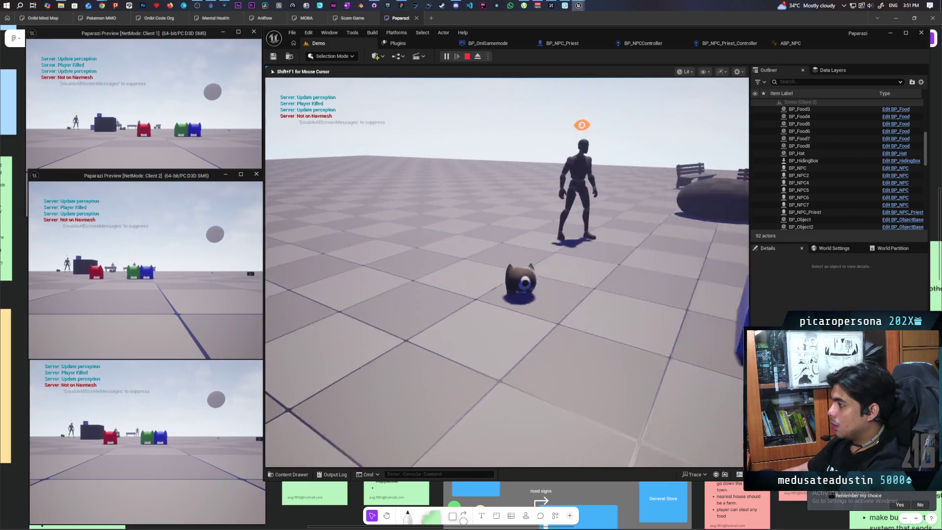
key(s)
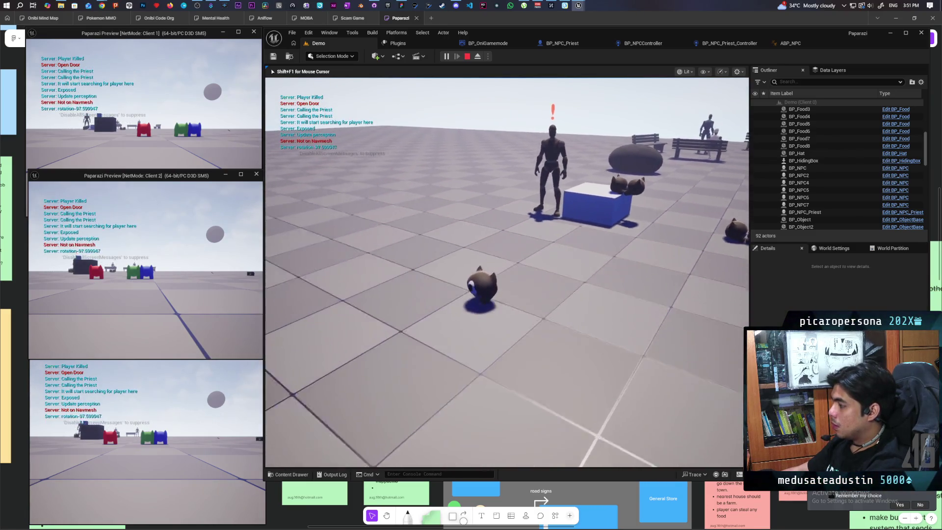
key(w)
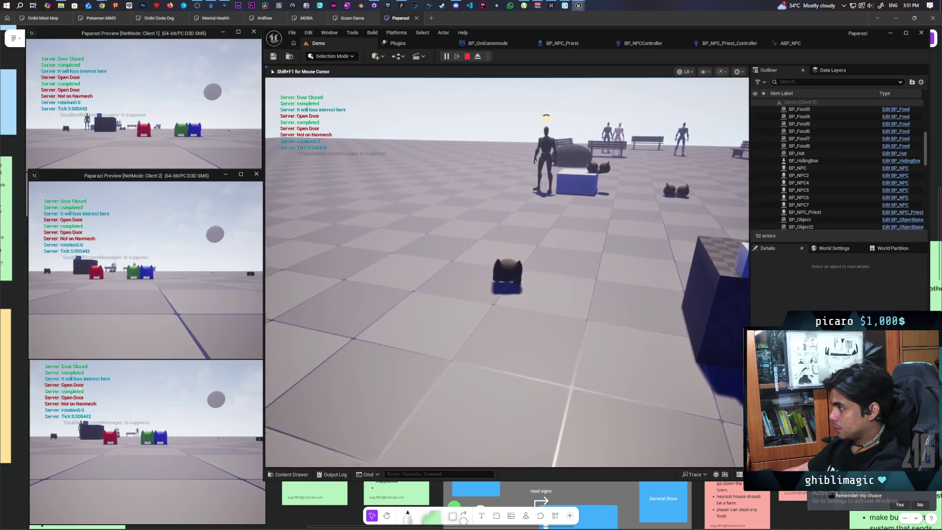
key(s)
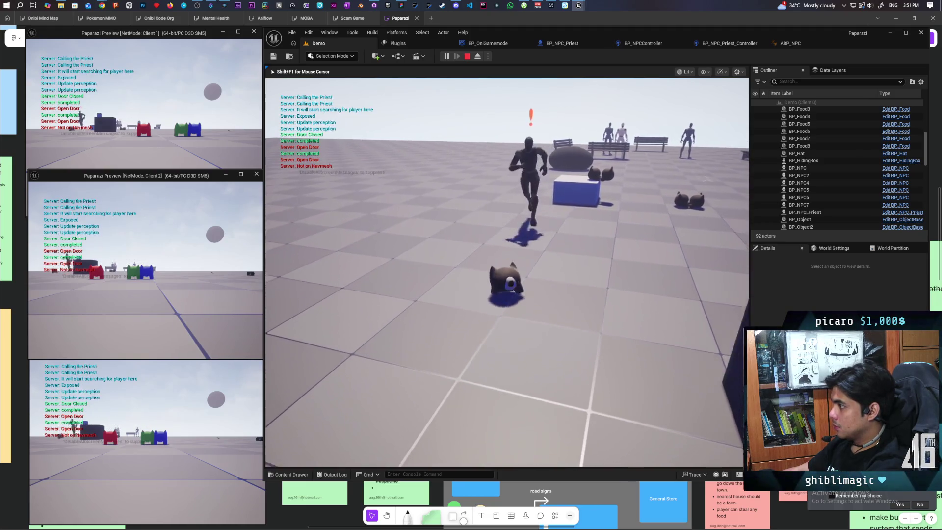
key(s)
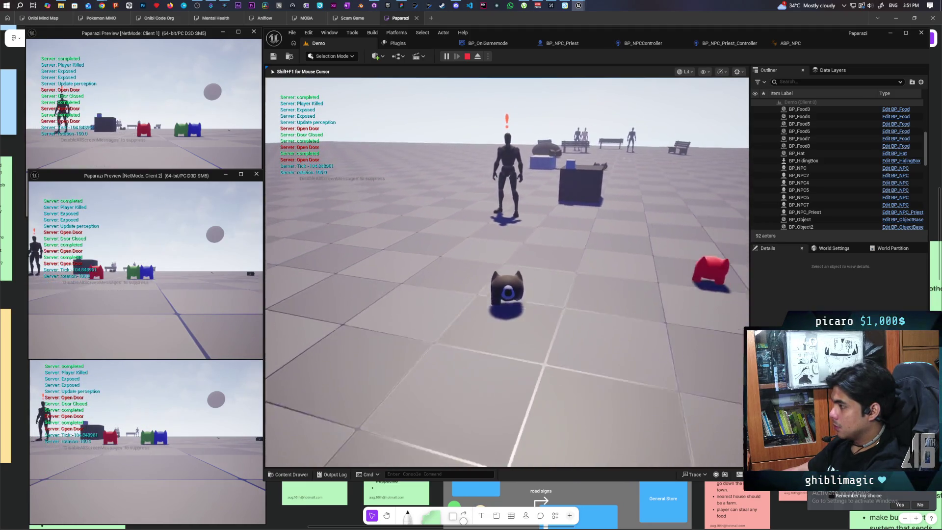
key(w)
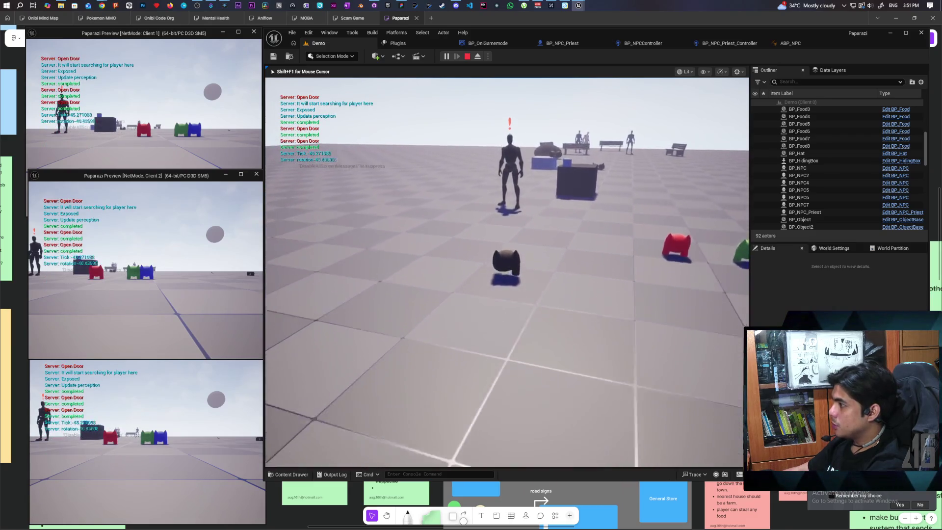
key(d)
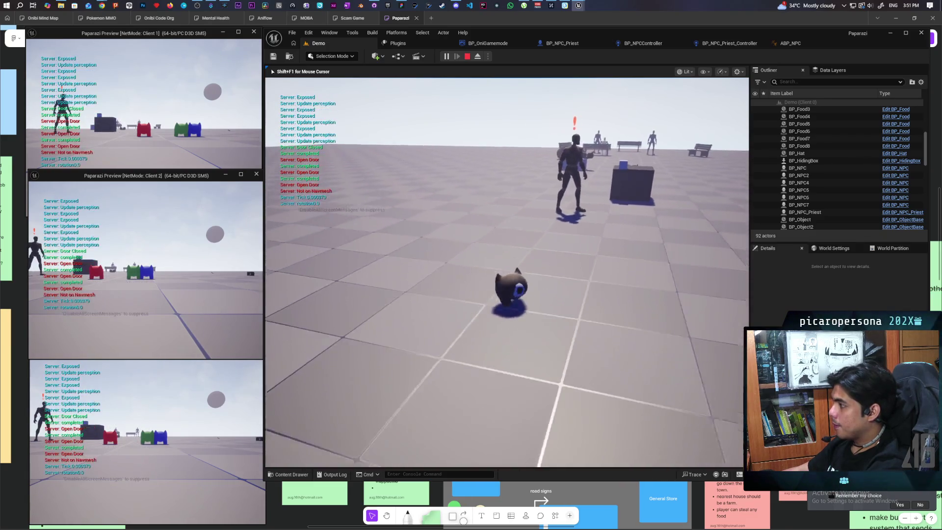
key(w)
key(Escape)
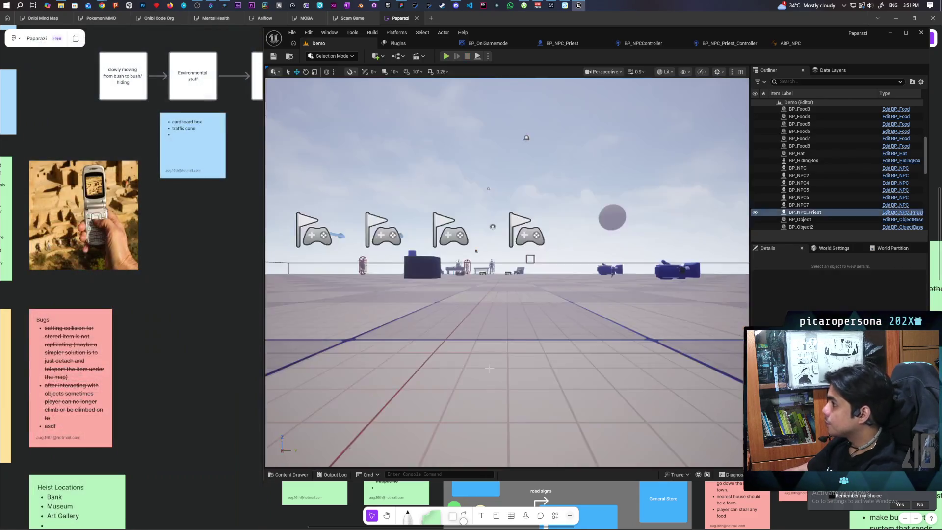
- In ABP_NPC's Moving state, connect BS_Walk's pose to Output Animation Pose and compile
click(804, 48)
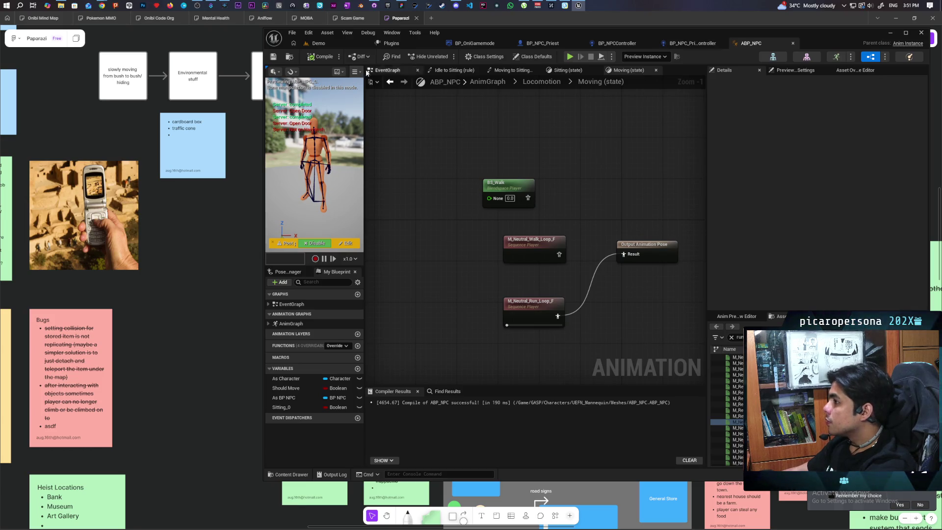
drag(527, 196, 633, 254)
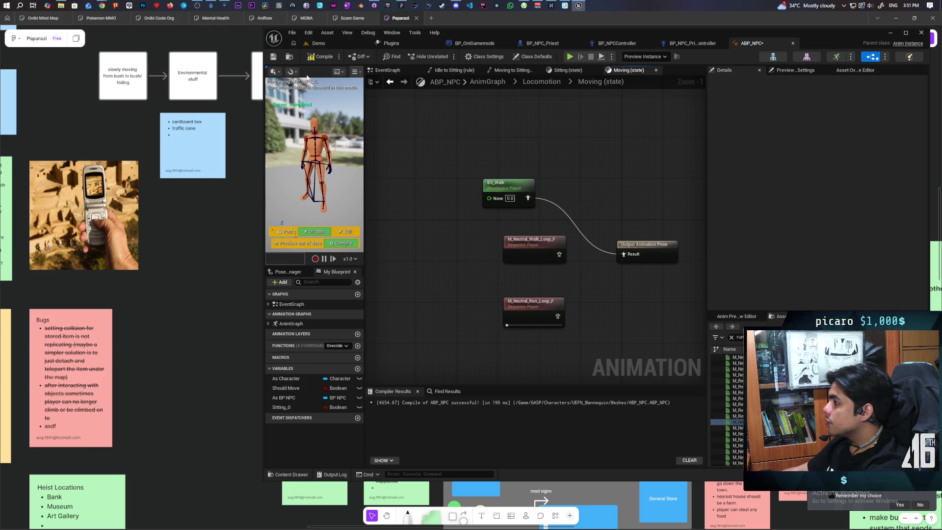
key(F7)
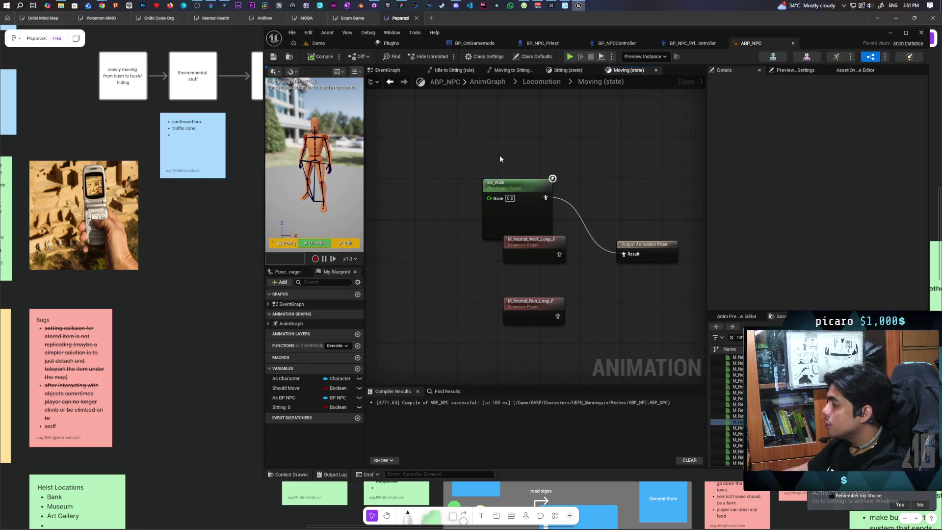
- Switch to the EventGraph and bring the Should Move setter nodes into view
click(393, 72)
mouse_move(593, 183)
mouse_down()
mouse_move(517, 176)
mouse_move(539, 187)
mouse_up()
scroll(499, 290, up, 2)
- Promote Vector Length XY's result to a Speed float, drive it from Sequence Then 0, and compile
drag(482, 270, 521, 247)
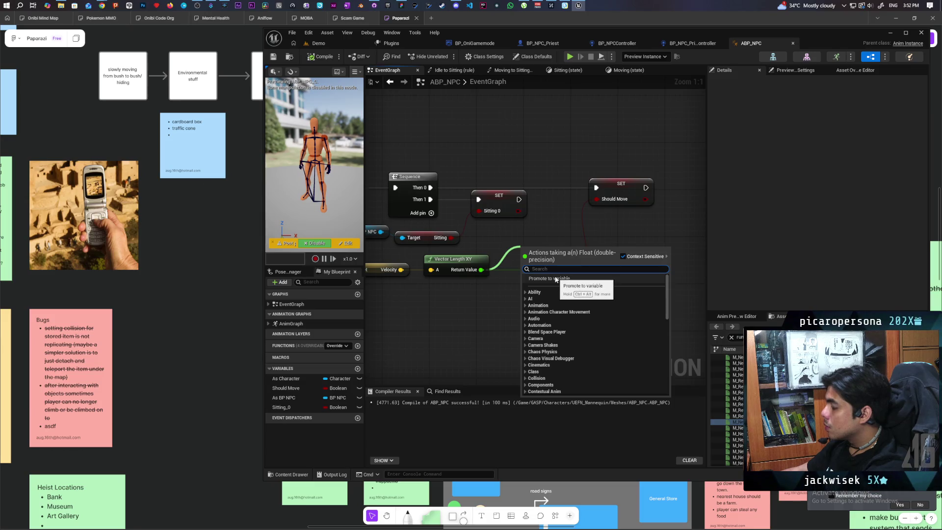
click(557, 280)
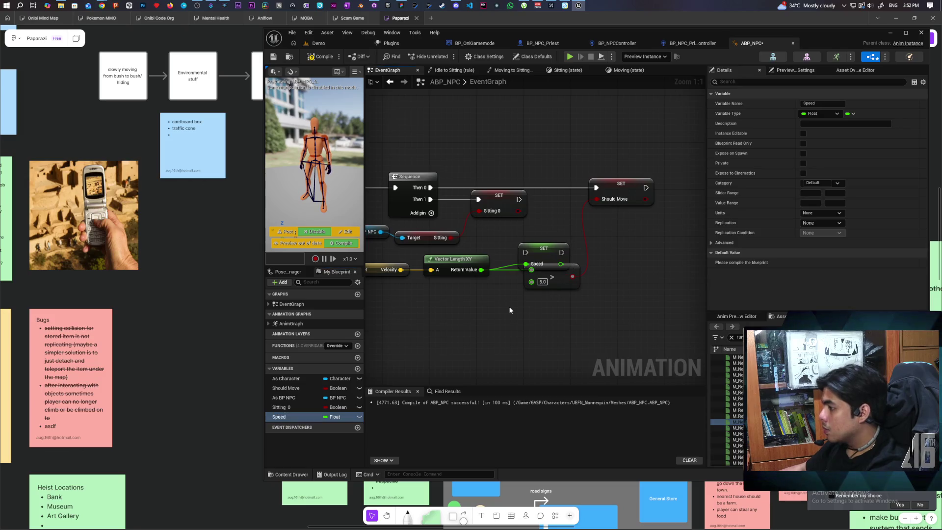
drag(543, 245, 551, 191)
drag(430, 188, 538, 187)
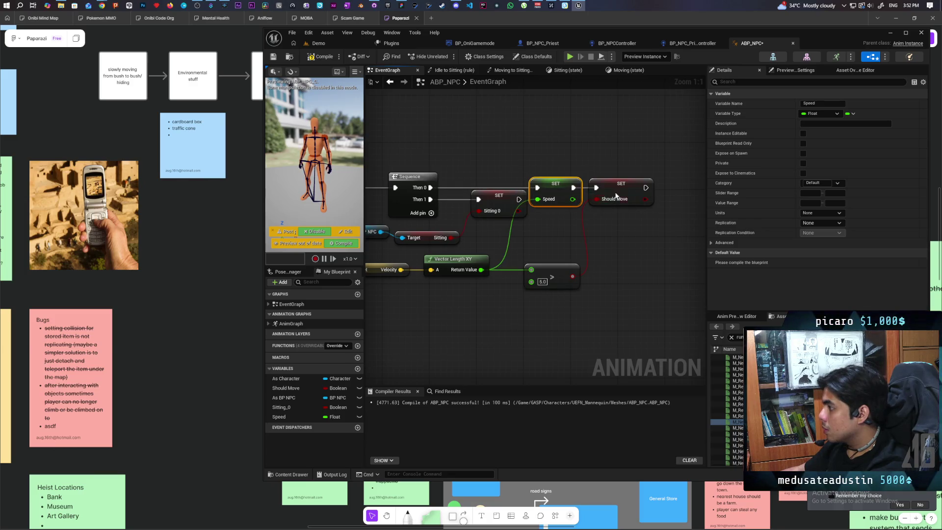
click(323, 57)
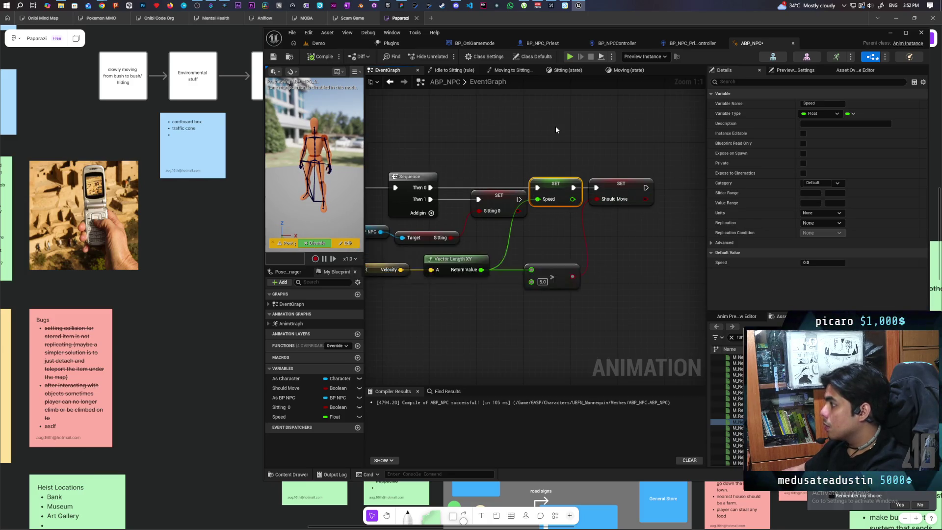
click(690, 43)
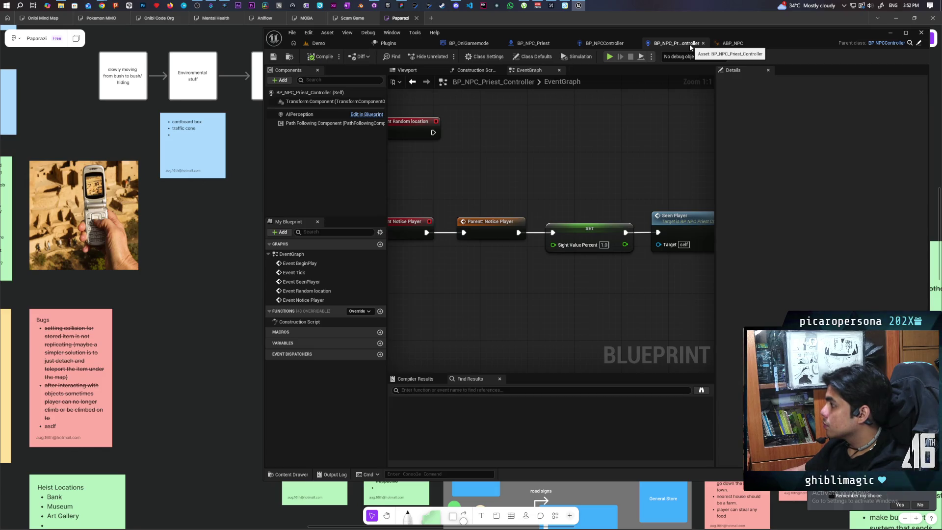
- Plug the Speed variable into BS_Walk's input in ABP_NPC's Moving state graph
click(735, 45)
click(623, 71)
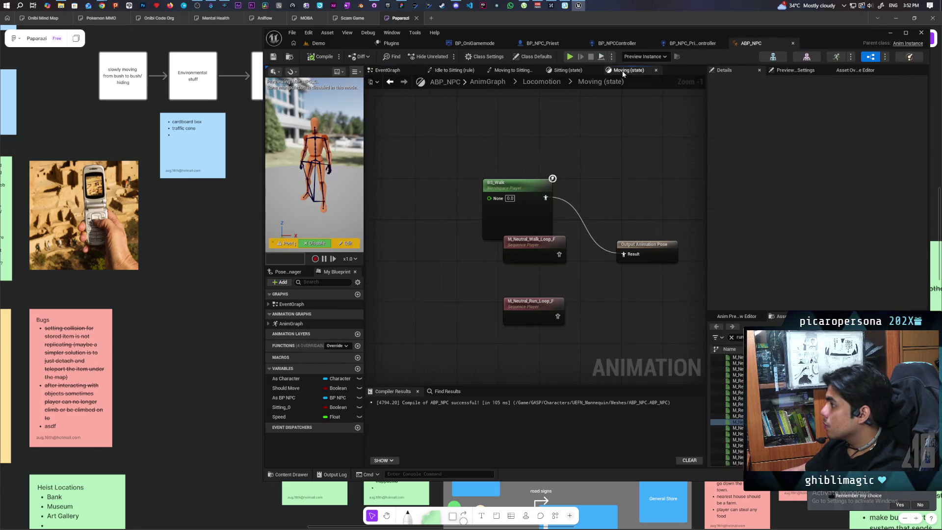
drag(529, 213, 514, 182)
drag(280, 417, 470, 167)
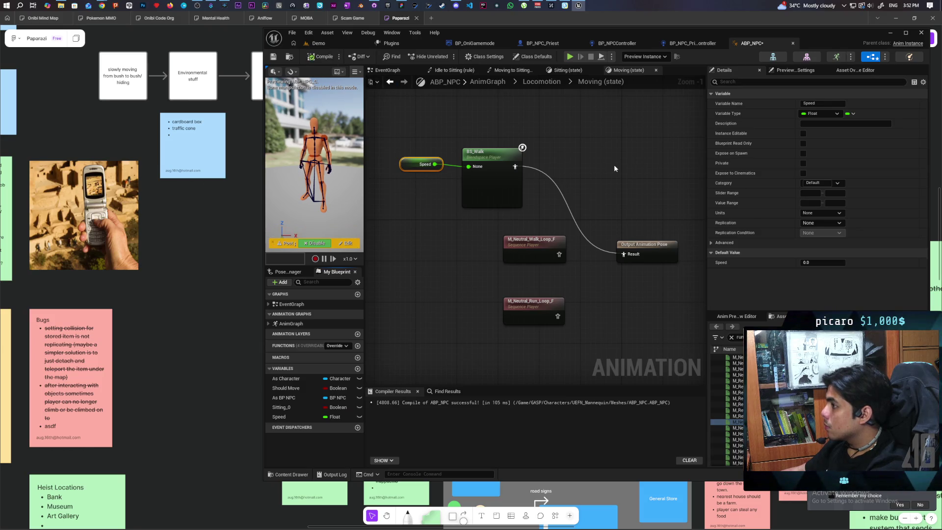
- Select the BS_Walk node and open the blend space in its editor
click(499, 172)
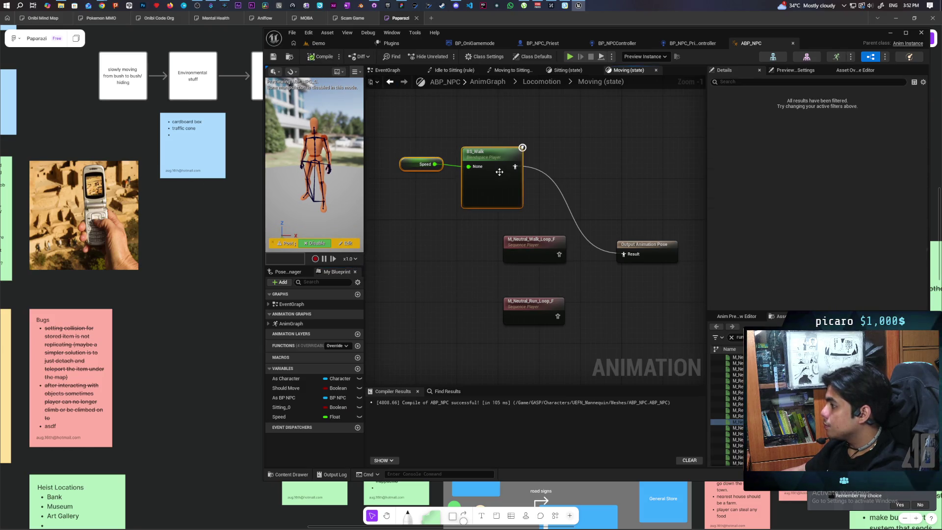
click(599, 167)
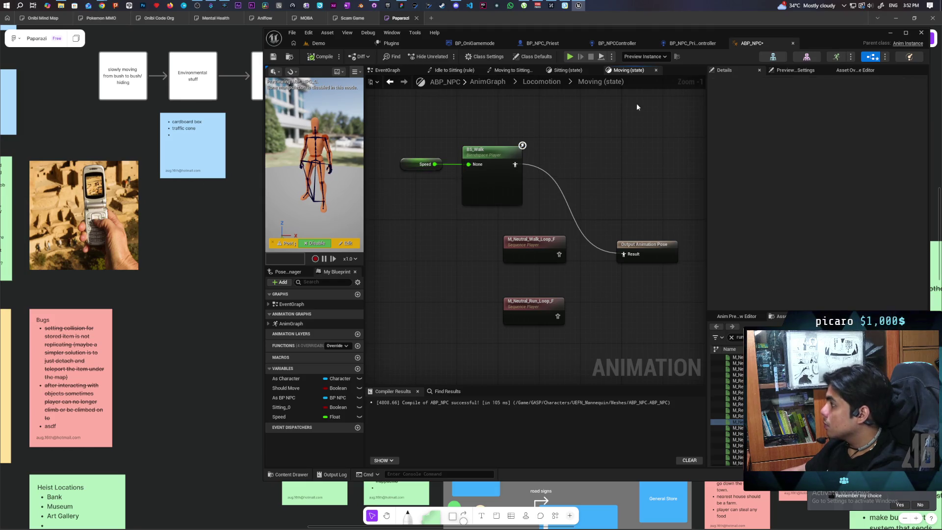
click(497, 151)
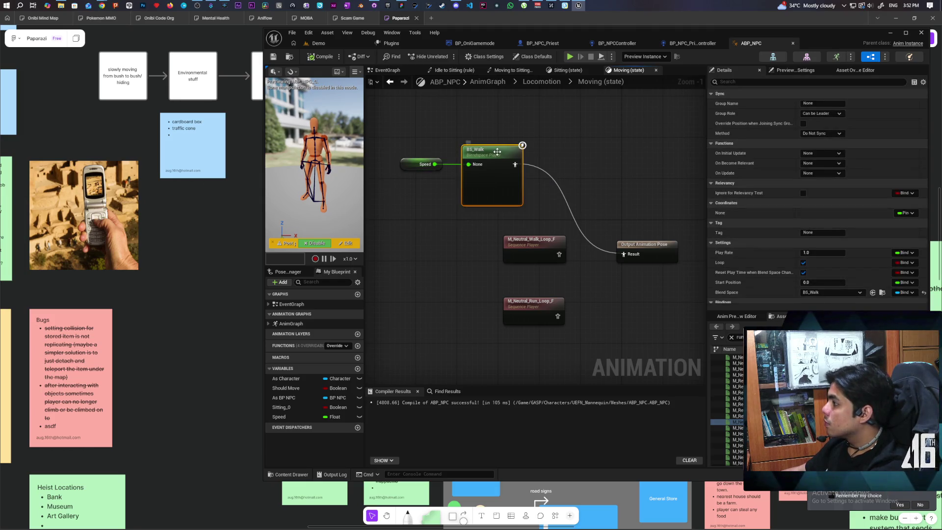
double_click(497, 151)
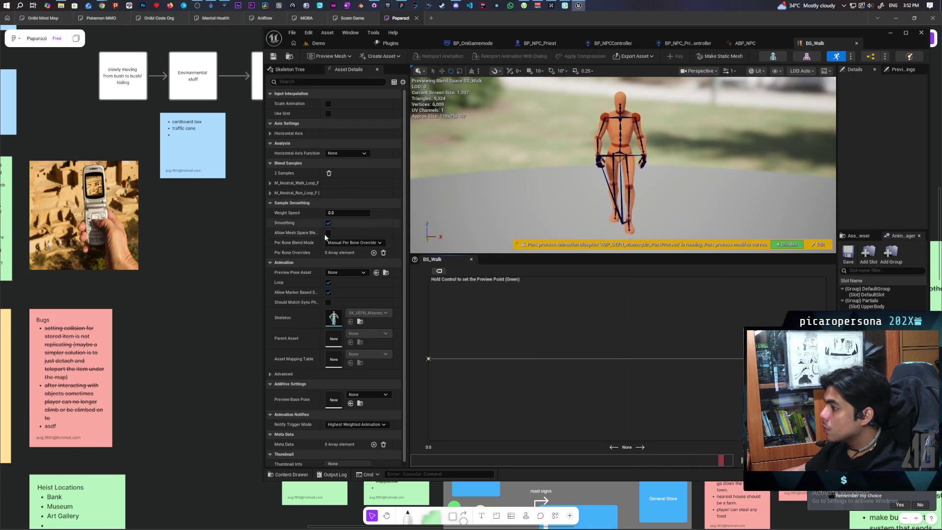
- Raise BS_Walk's horizontal Maximum Axis Value from 100 to 600
scroll(307, 247, down, 1)
scroll(302, 261, up, 1)
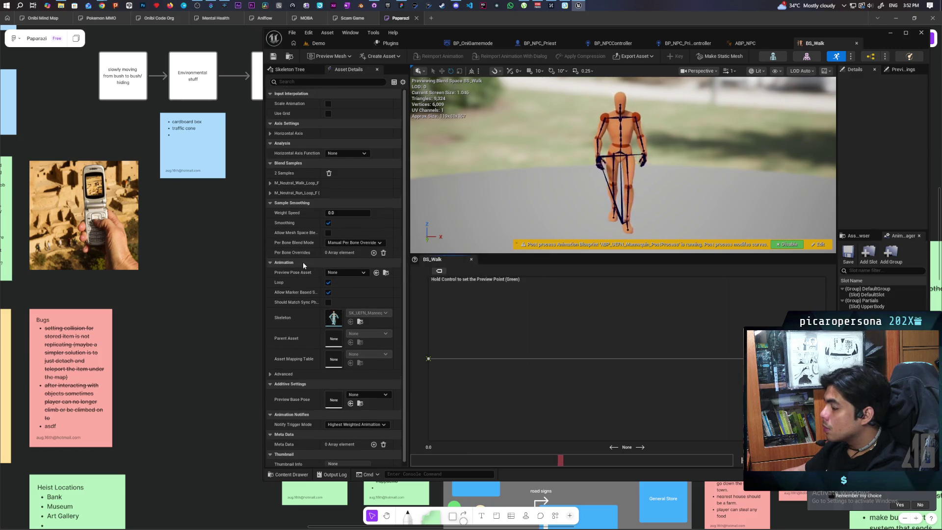
click(271, 133)
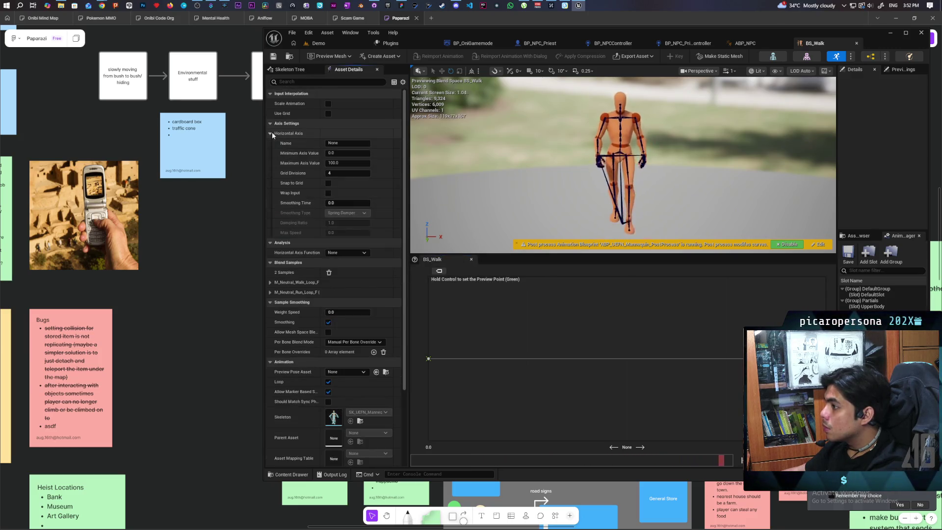
click(339, 163)
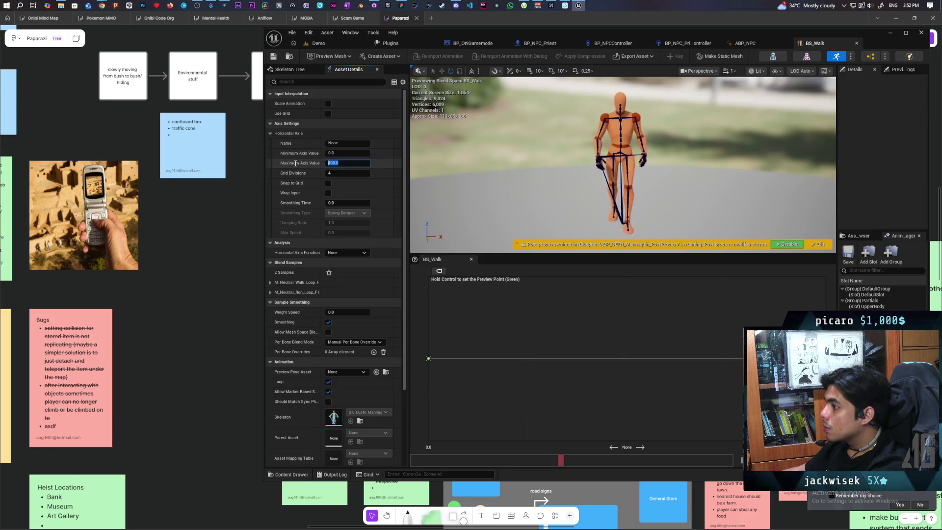
text(600)
key(Return)
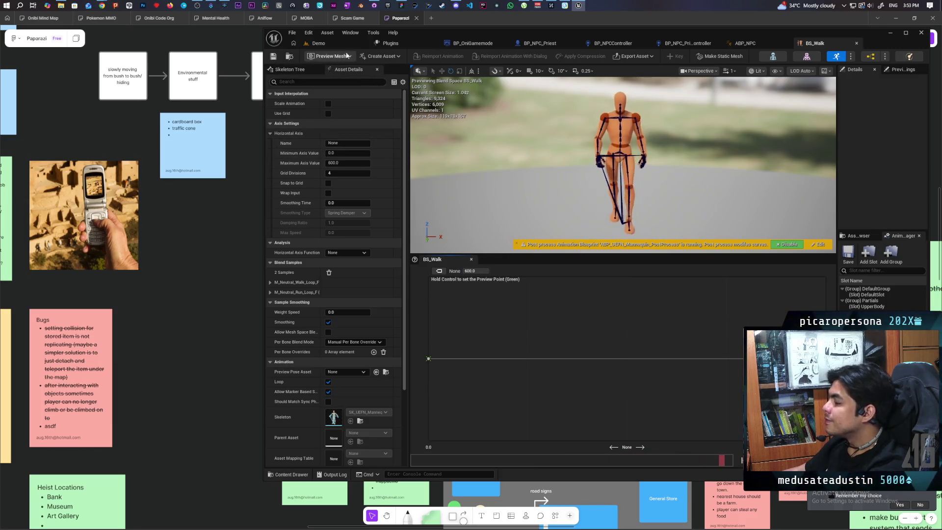
click(540, 43)
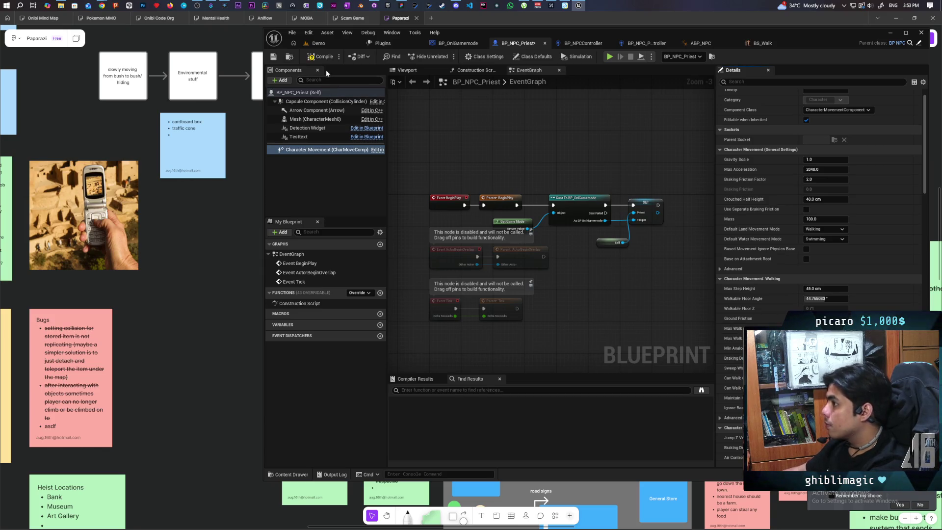
- Run a three-client multiplayer test of the Demo level, watch the NPCs walk, then stop
click(342, 44)
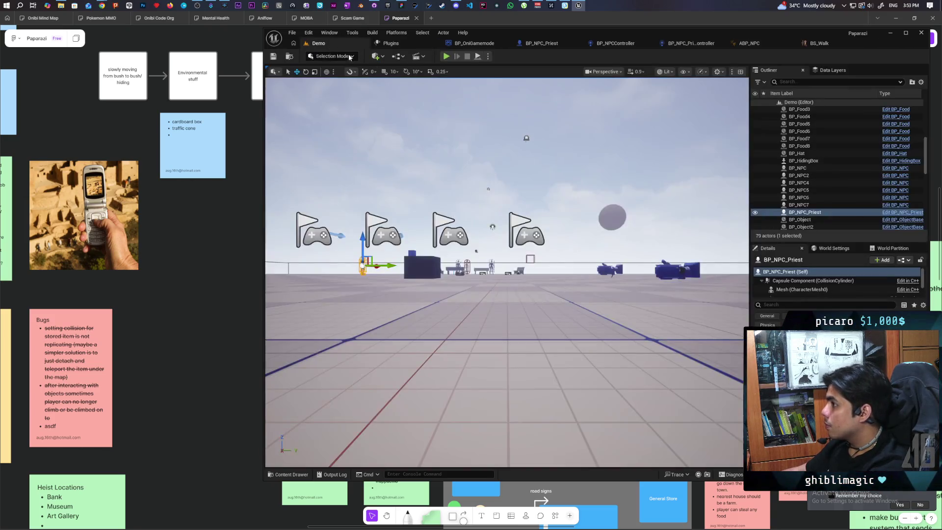
click(447, 56)
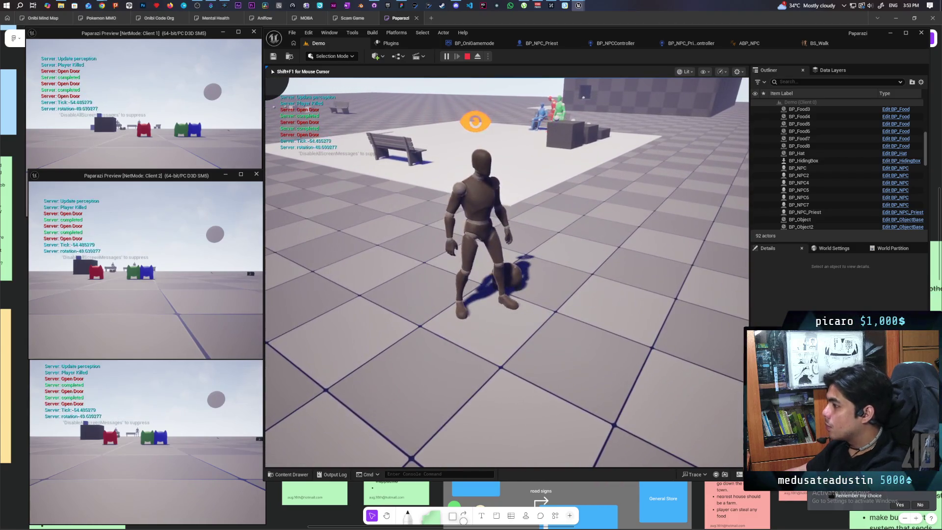
key(Escape)
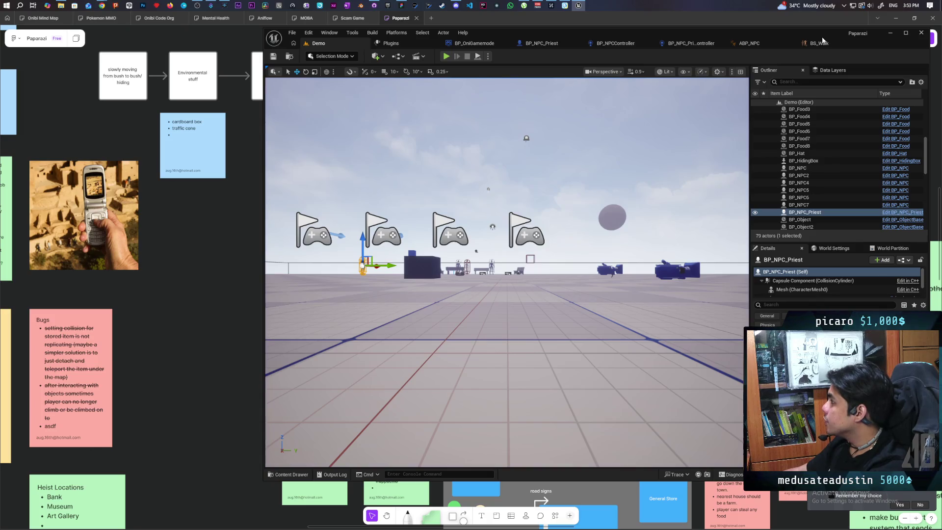
- Set BS_Walk's horizontal Minimum Axis Value to 200, save, and launch a Demo play test
click(823, 42)
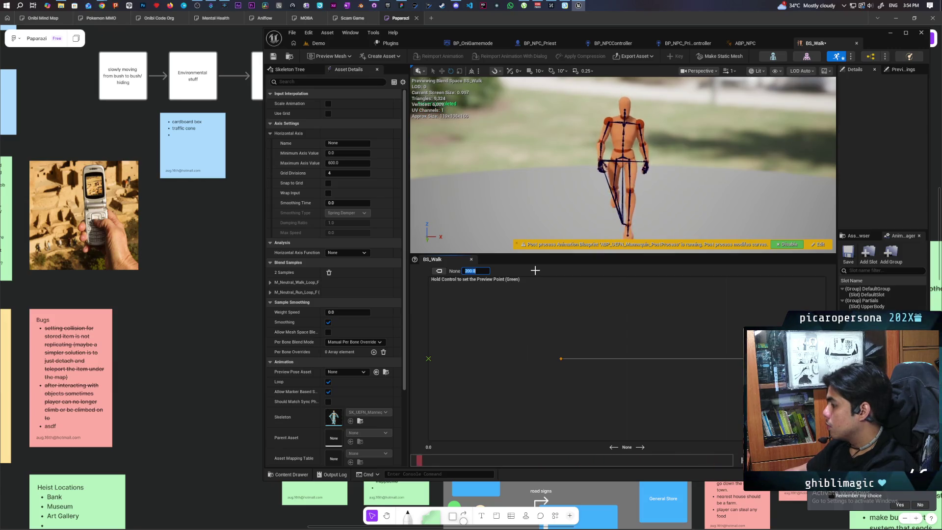
click(274, 56)
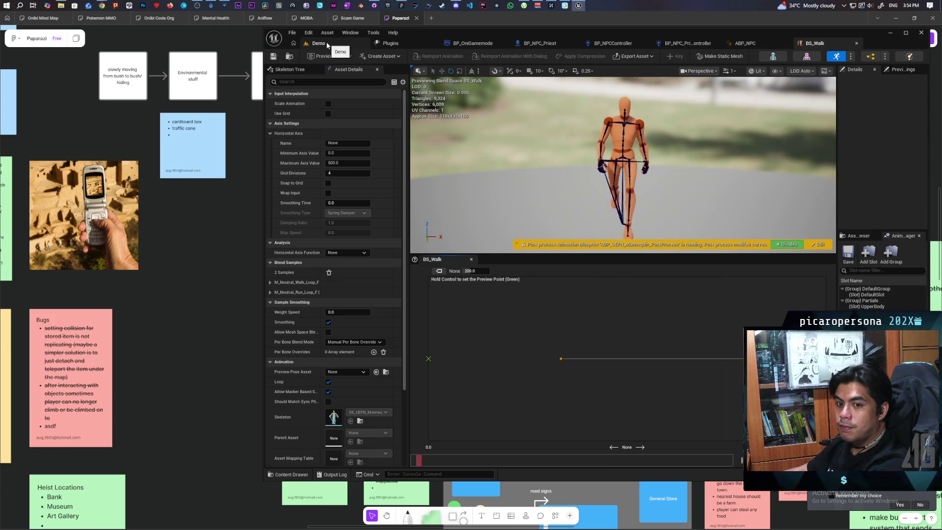
click(356, 153)
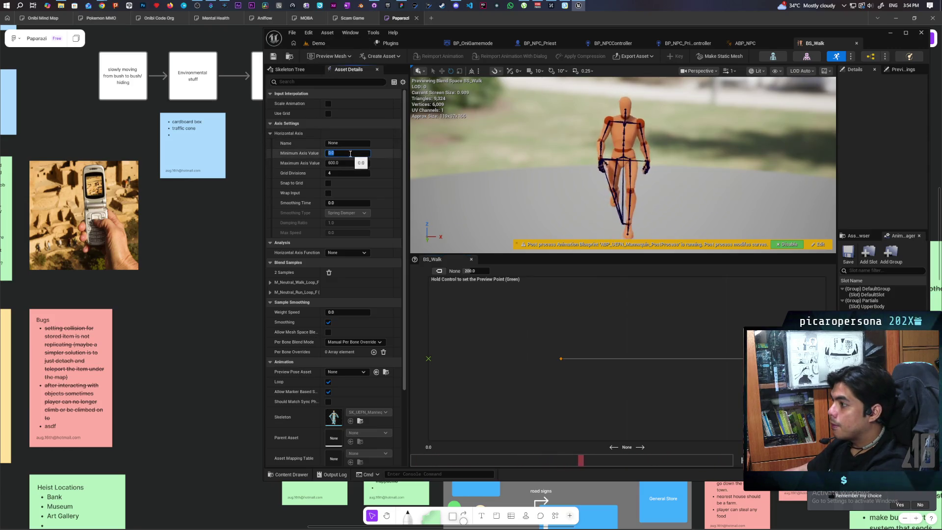
text(200)
key(Return)
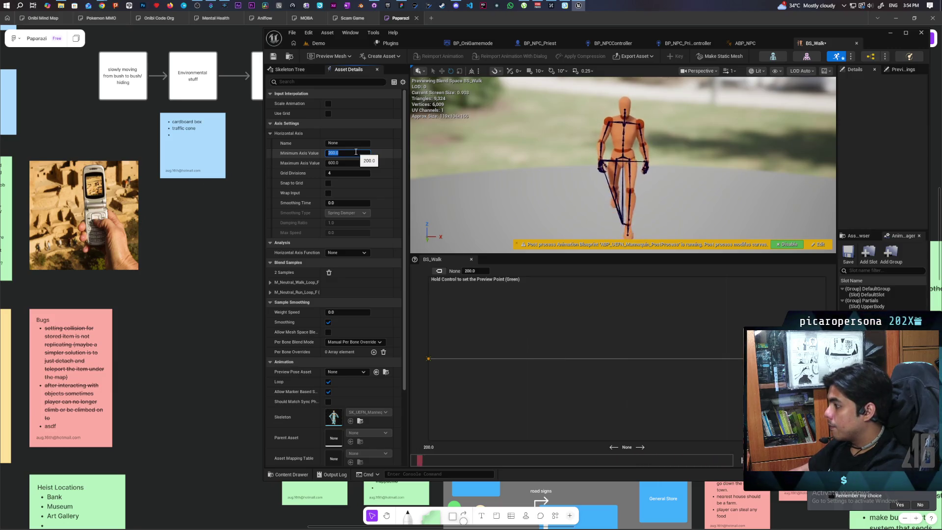
click(330, 42)
key(alt+p)
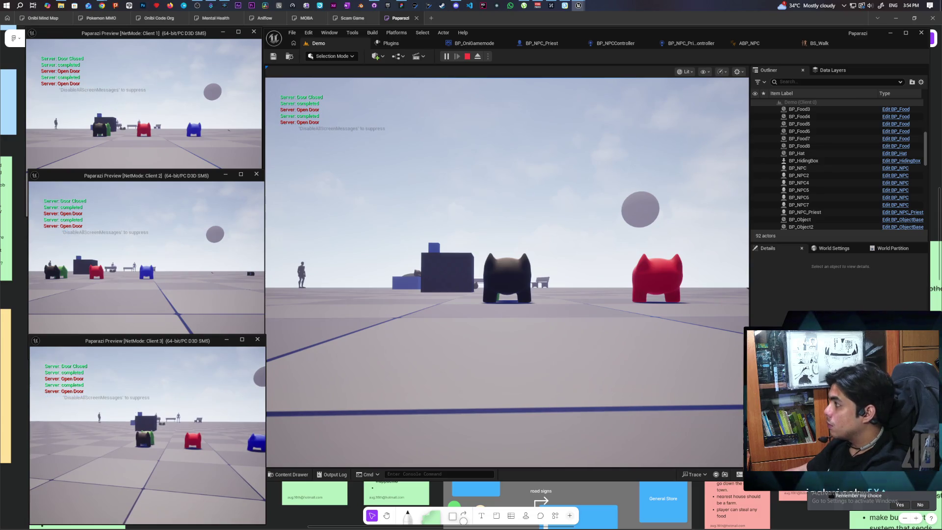
- Stop the play session and open the Idle state graph in ABP_NPC's Locomotion
key(Escape)
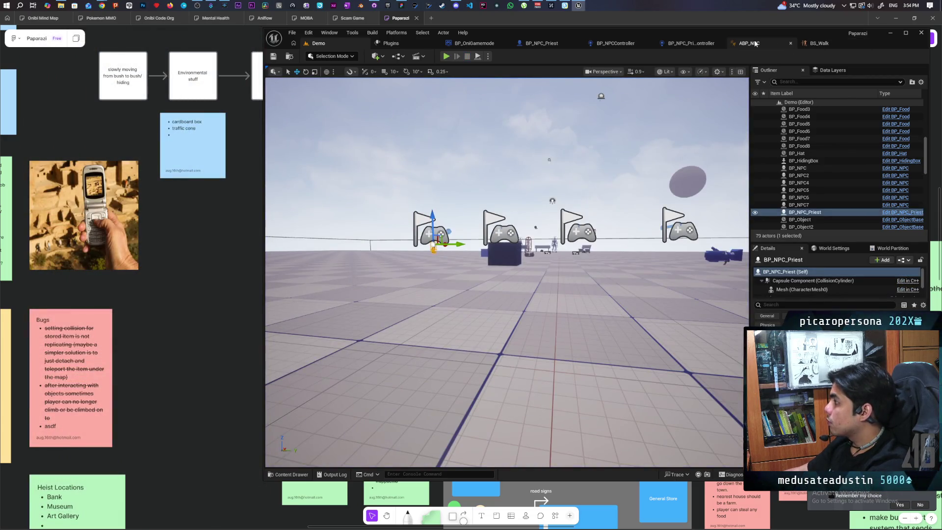
click(755, 43)
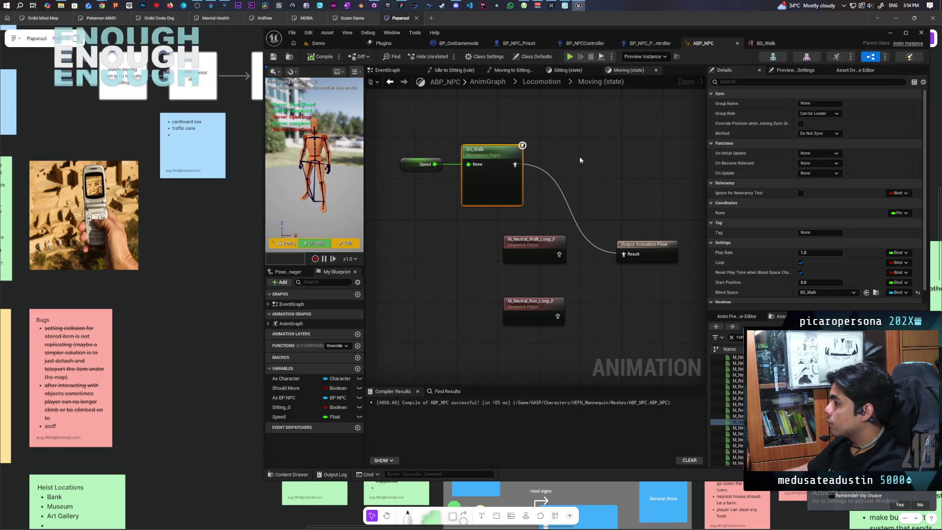
click(542, 82)
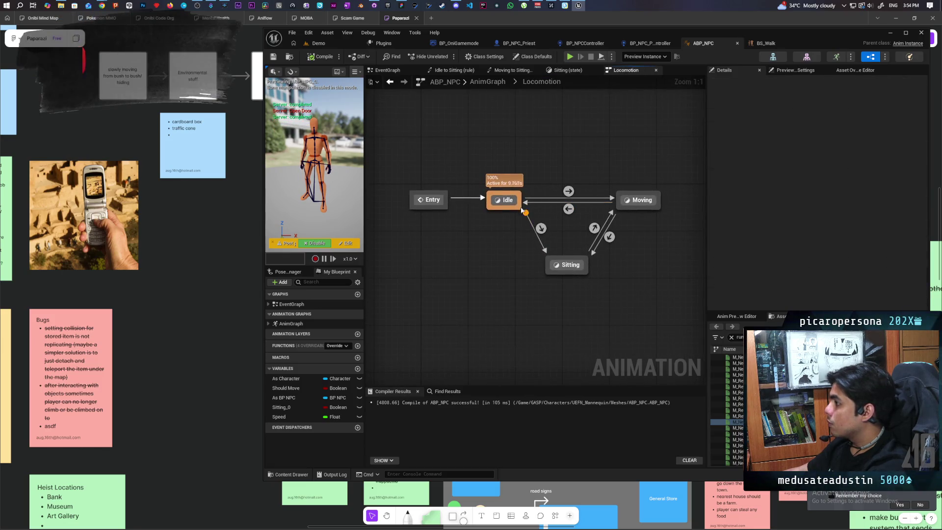
double_click(507, 196)
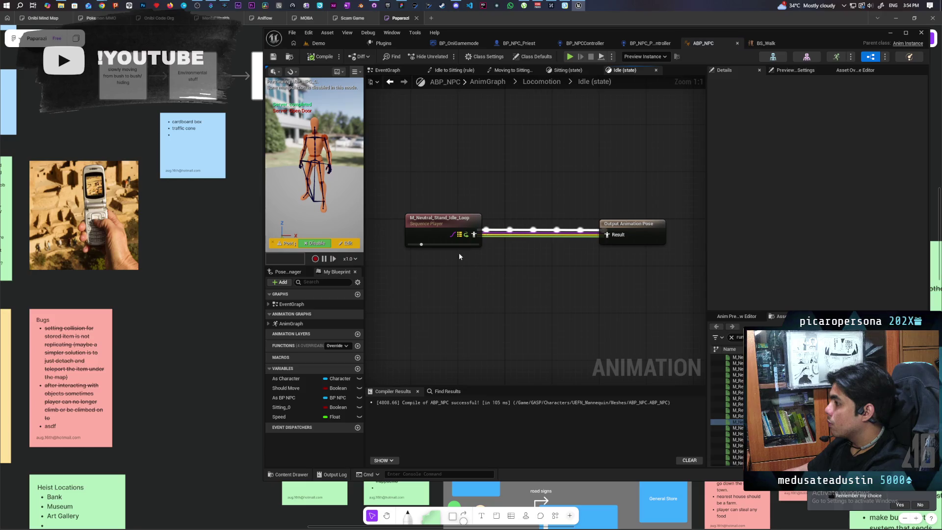
- Locate the Idle state's Sequence Player animation asset in the project
click(446, 239)
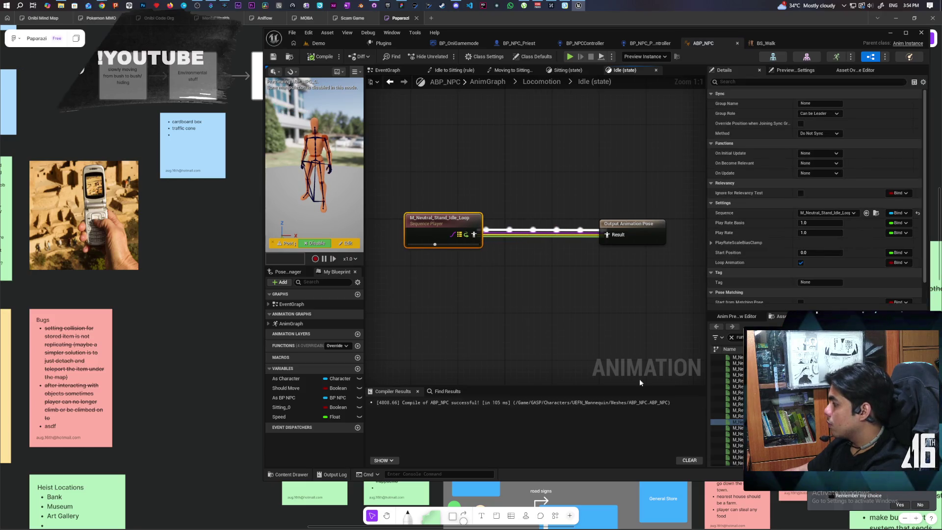
key(ctrl+space)
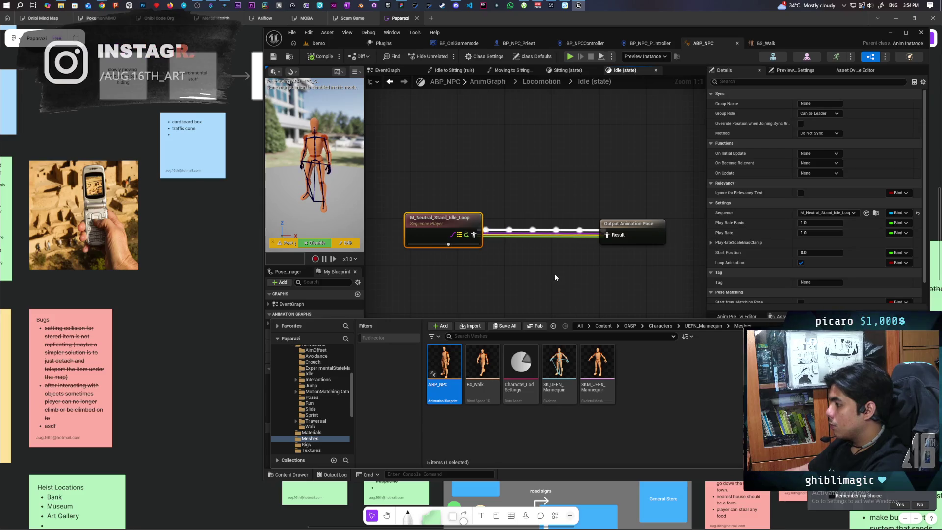
key(F7)
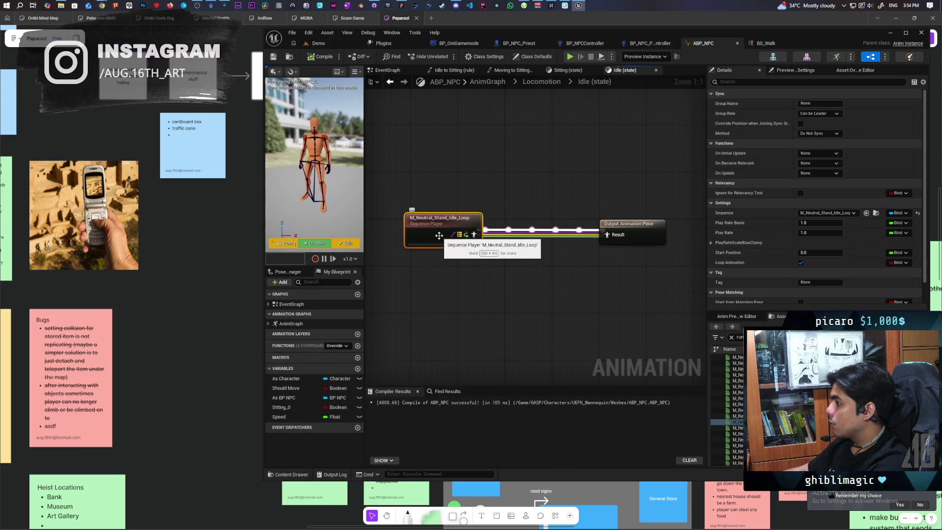
click(876, 214)
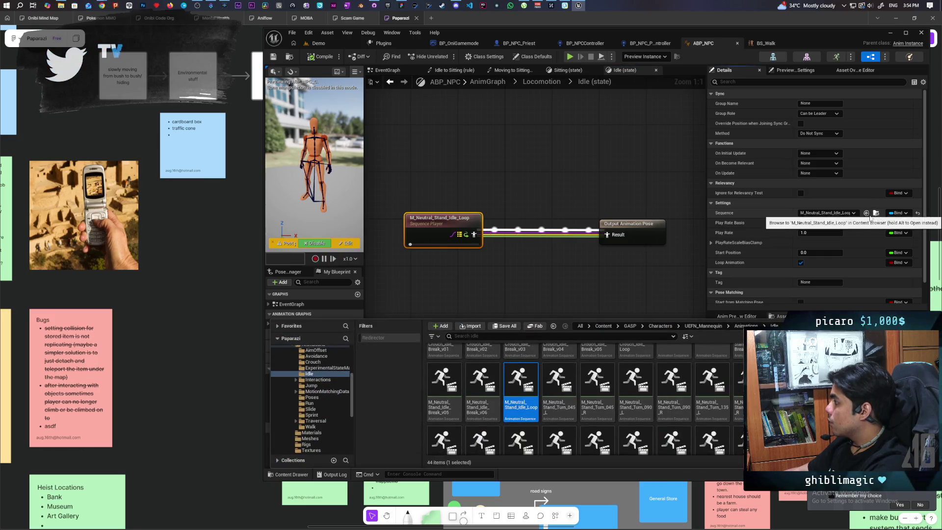
click(767, 45)
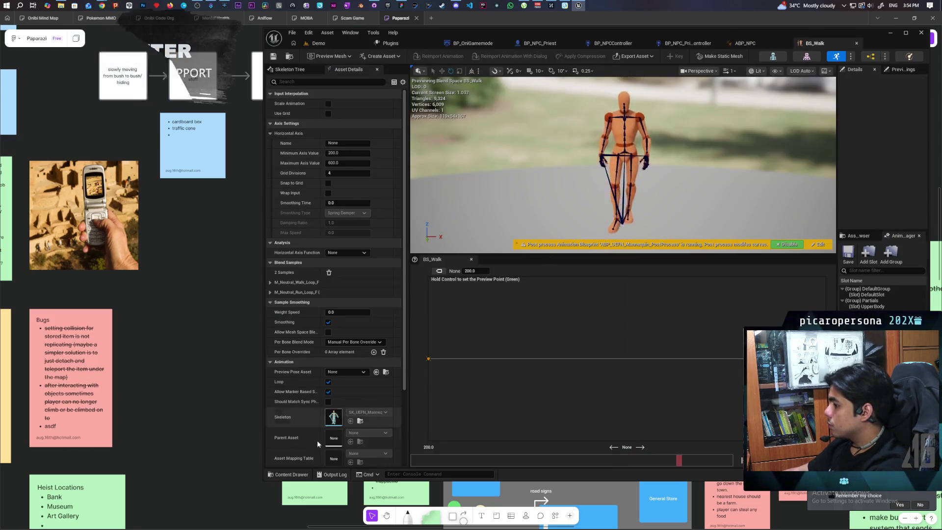
- Add M_Neutral_Stand_Idle_Loop as a third sample in the BS_Walk graph
click(292, 475)
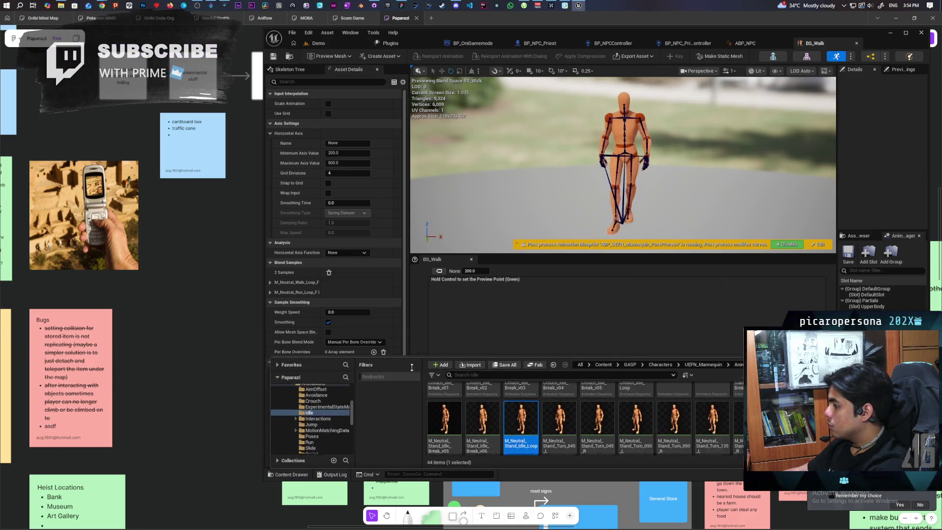
mouse_move(531, 432)
mouse_down()
mouse_move(513, 319)
mouse_move(501, 358)
mouse_up()
click(501, 360)
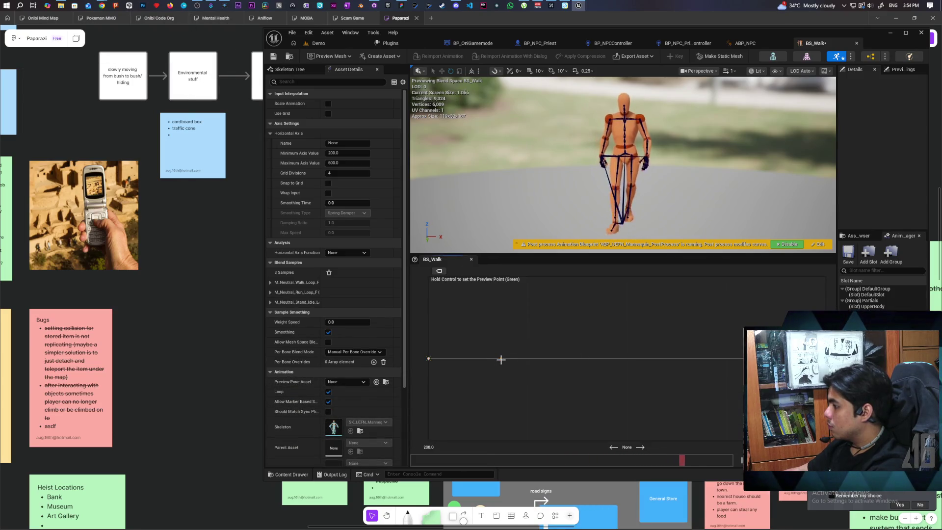
- Lower the horizontal axis minimum to 0.0, preview low speeds, and save BS_Walk
click(475, 271)
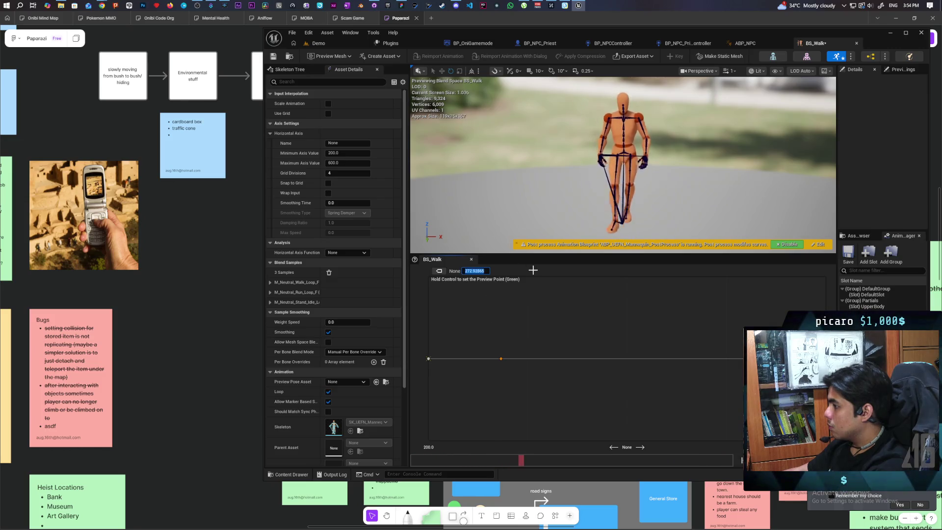
text(0)
key(Escape)
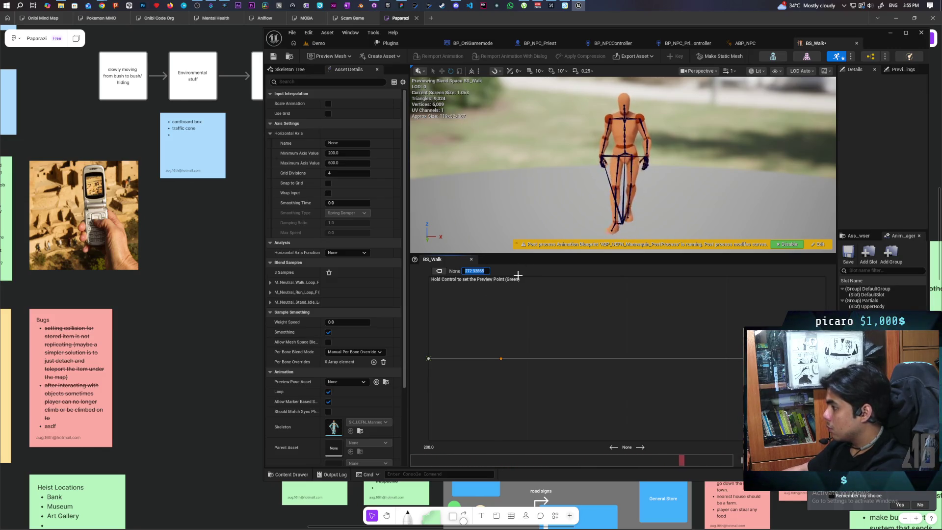
text(0)
key(Return)
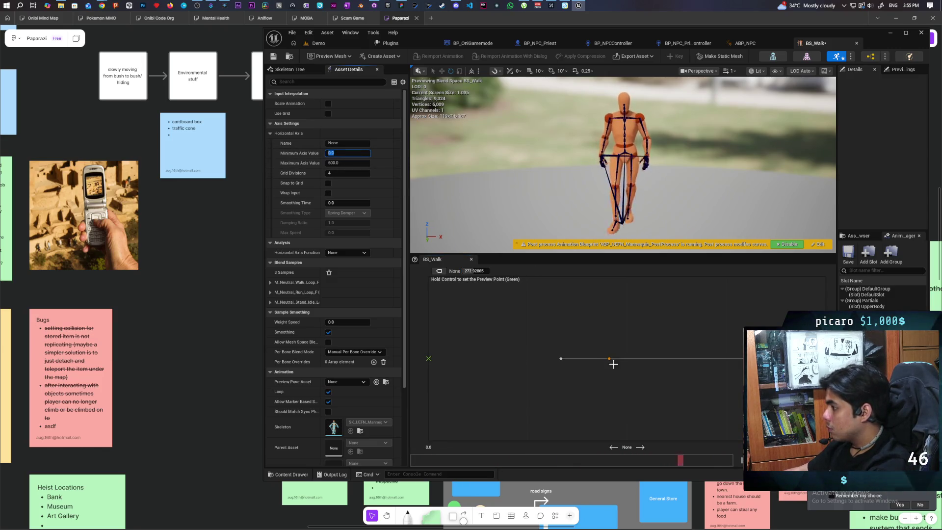
text(0)
key(Return)
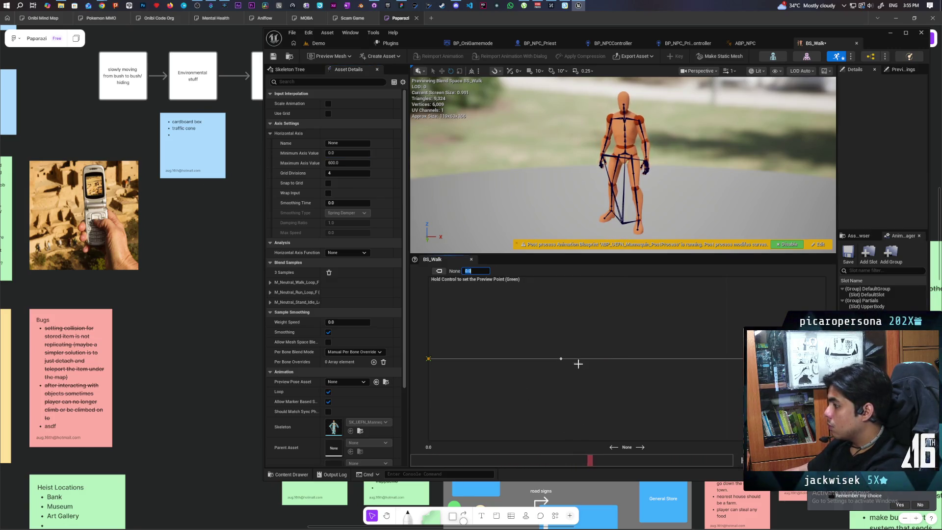
key(ctrl)
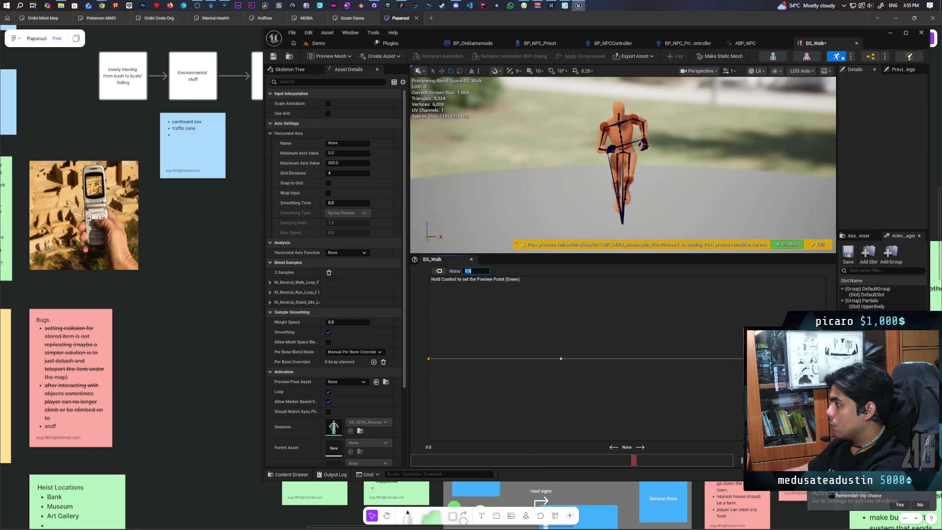
click(273, 56)
click(333, 44)
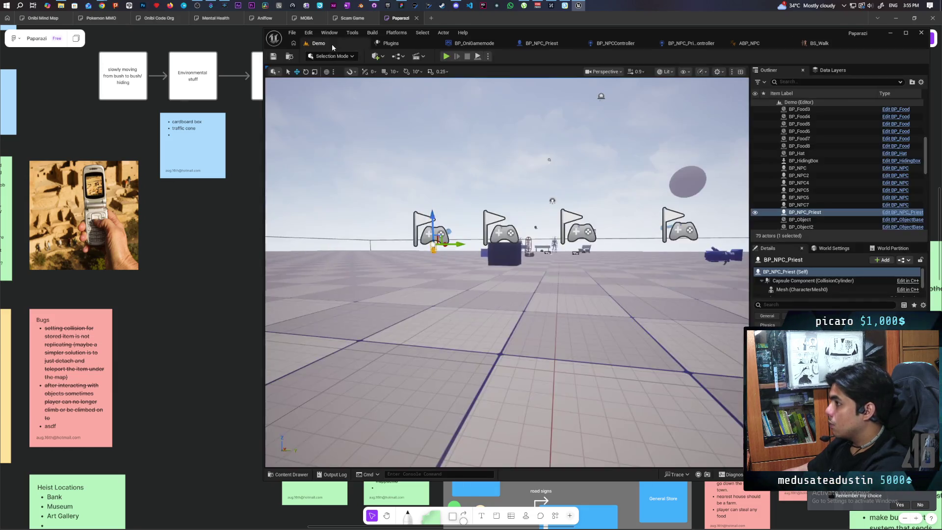
click(446, 56)
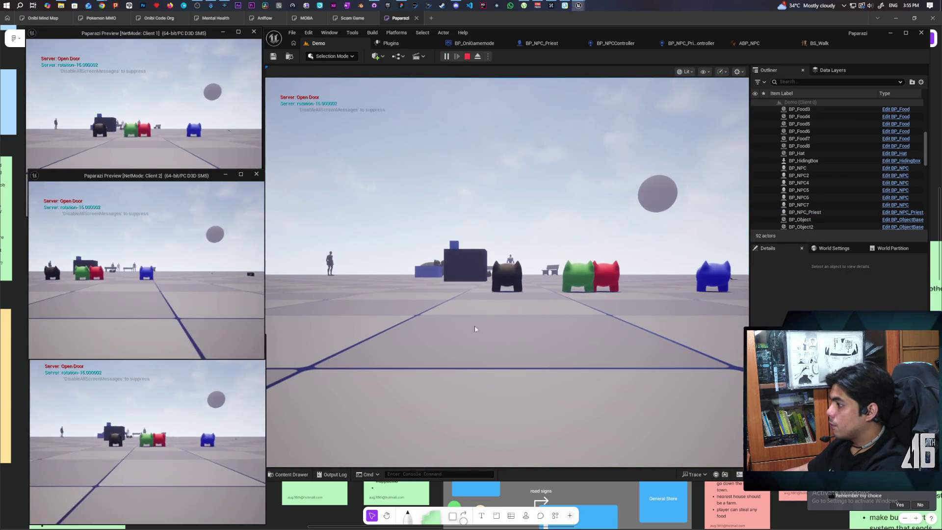
click(449, 326)
key(w)
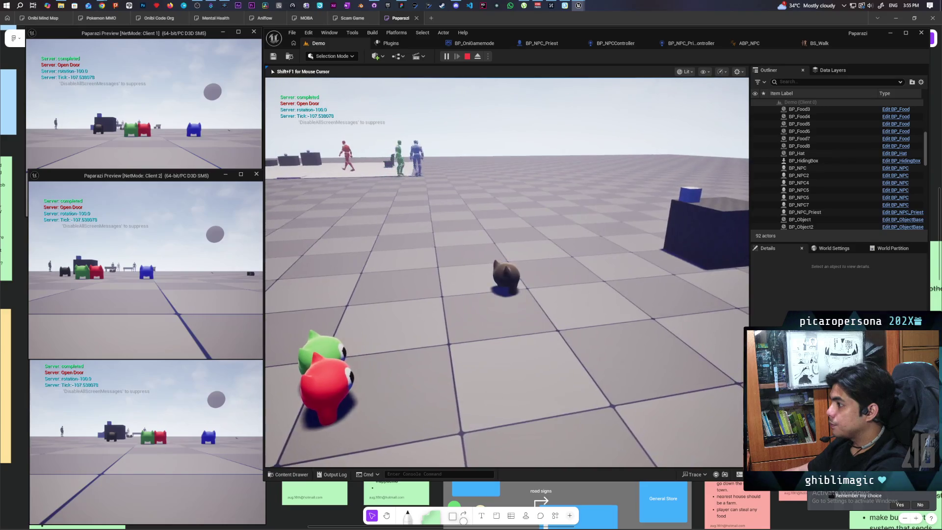
key(w)
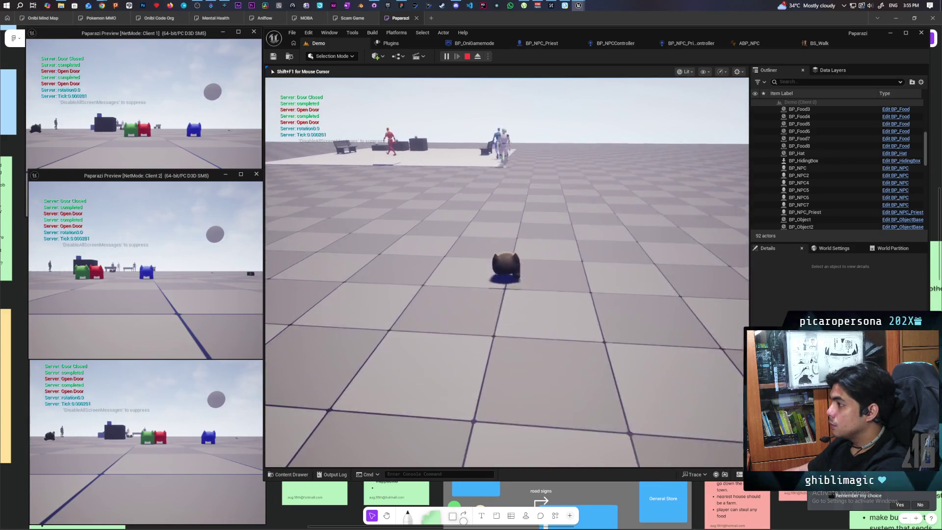
key(w)
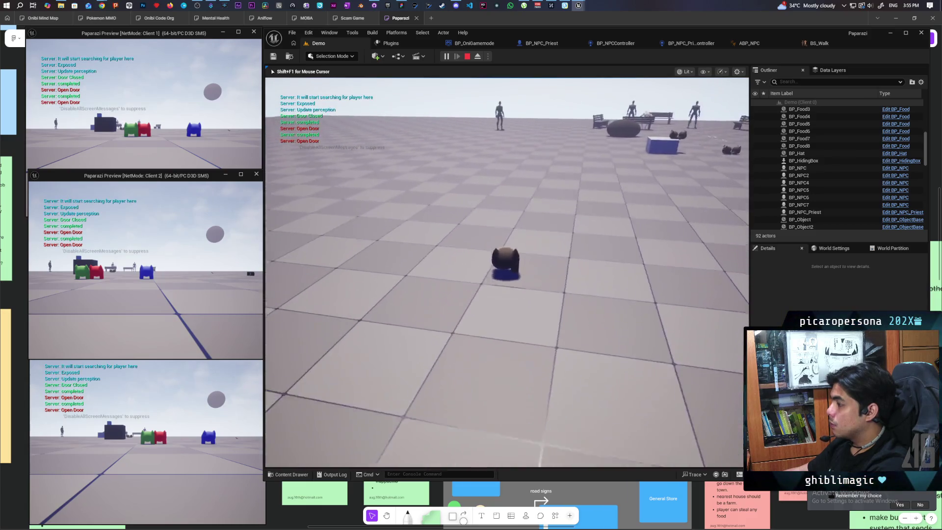
key(w)
key(w)
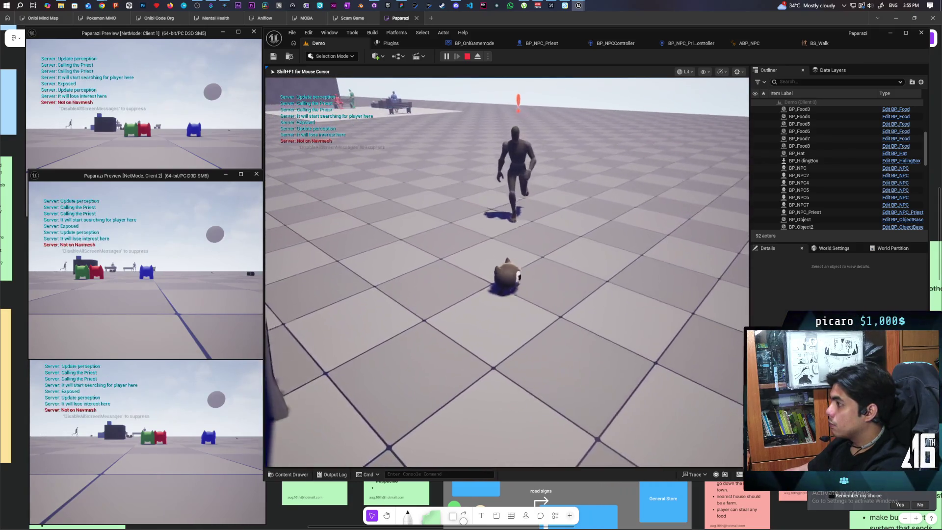
key(w)
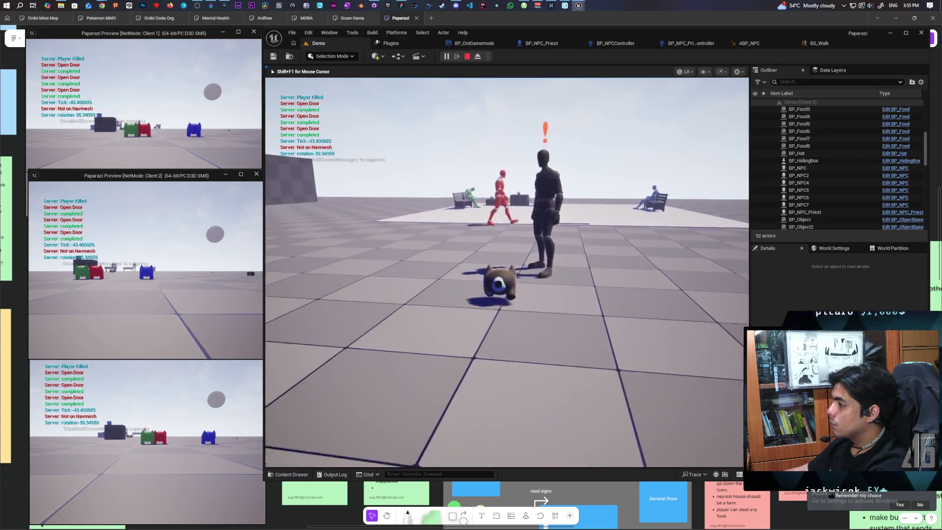
key(a)
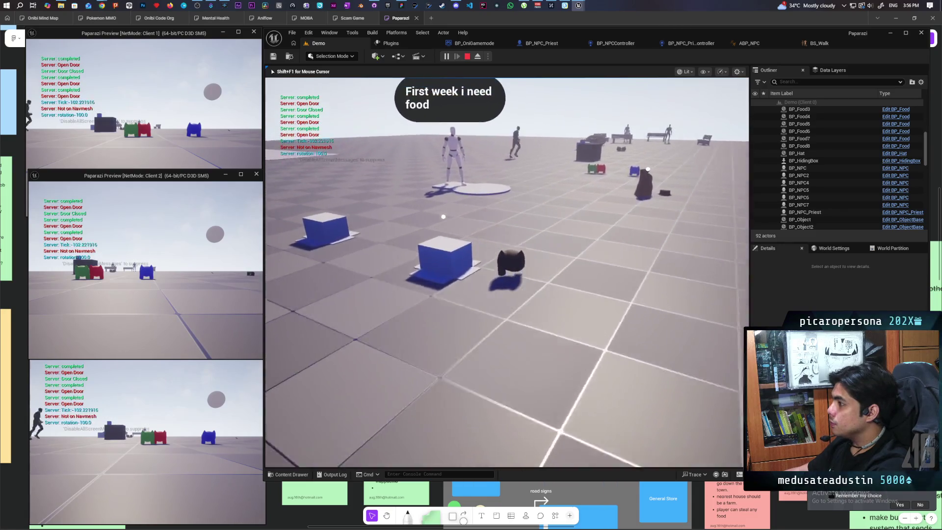
key(w)
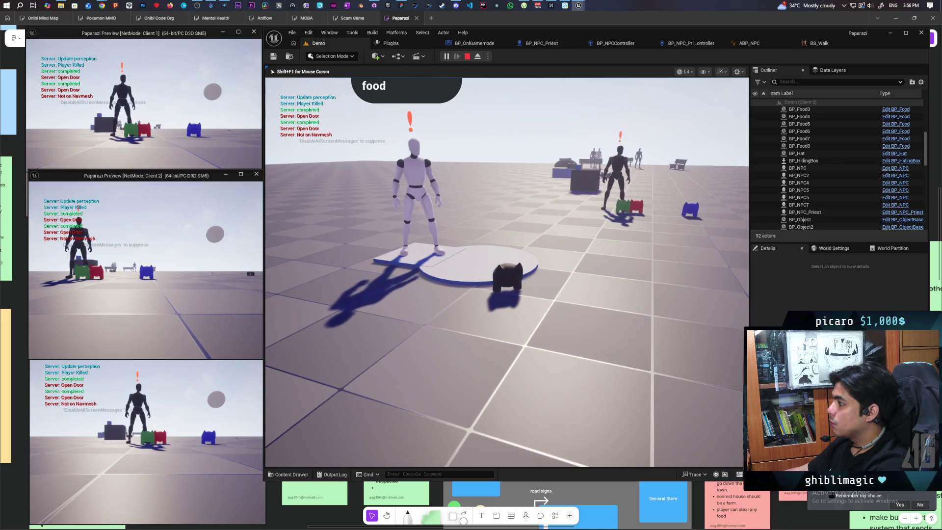
key(Escape)
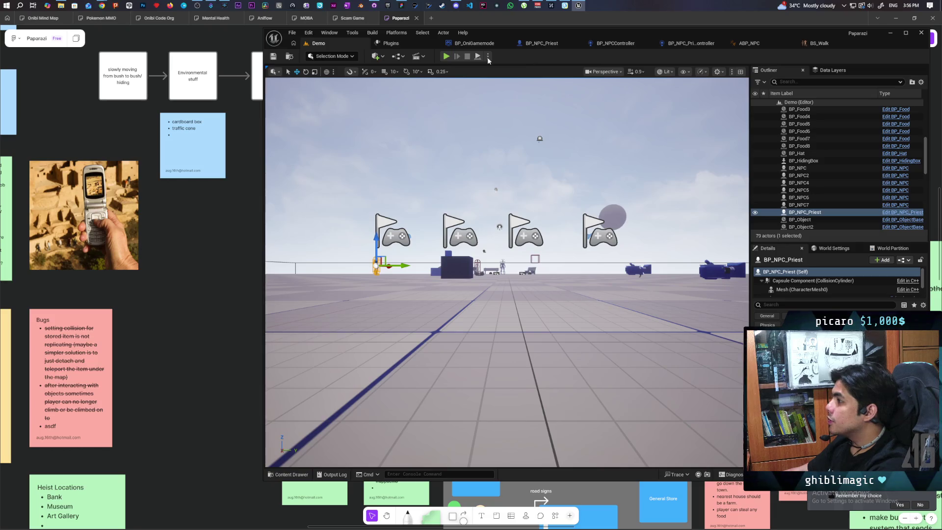
- Write a GitHub Desktop commit summary describing the basic priest work
click(371, 5)
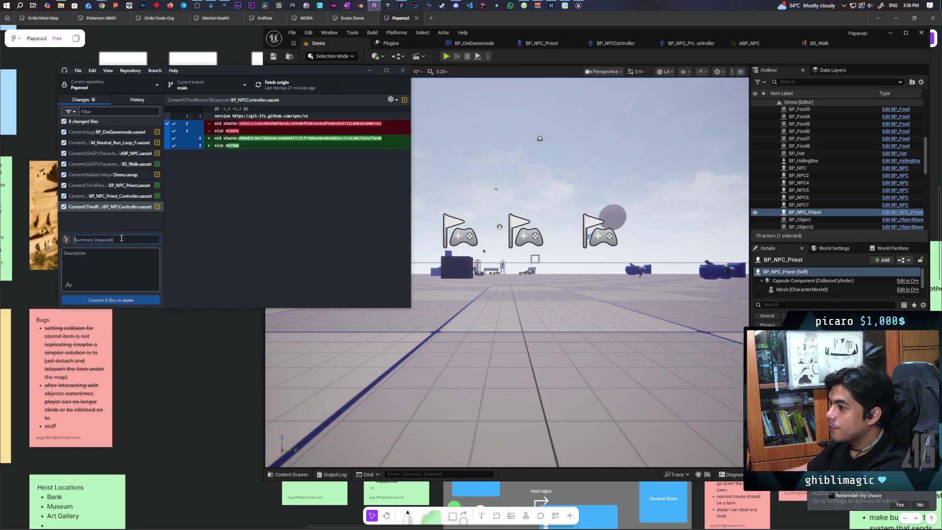
text(added)
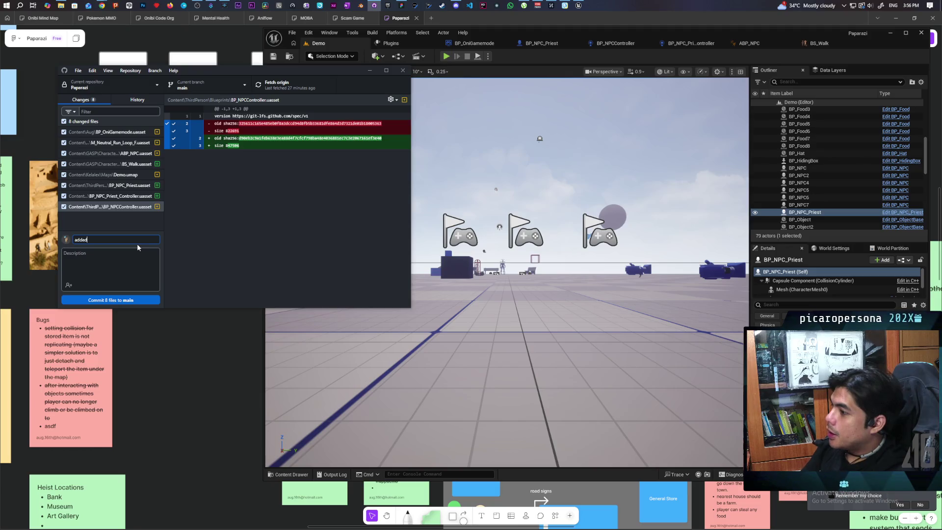
text( basic running)
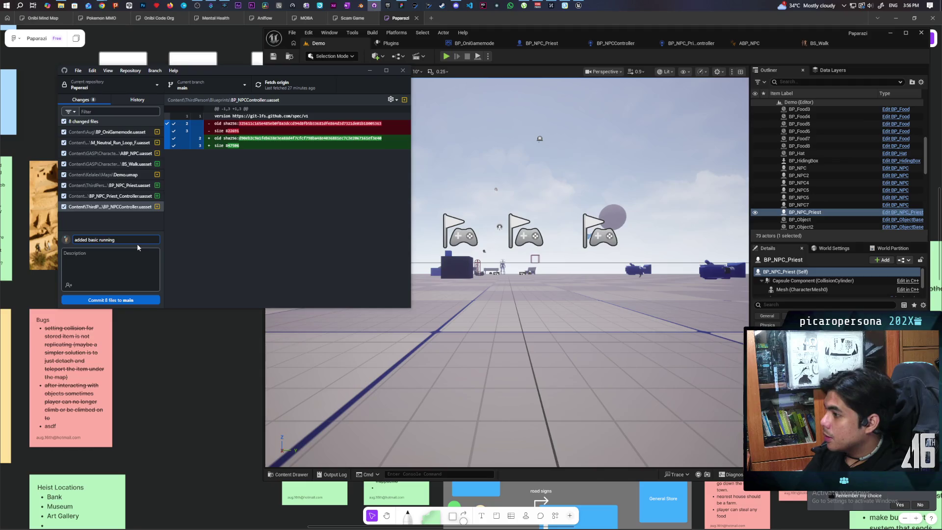
drag(137, 243, 58, 241)
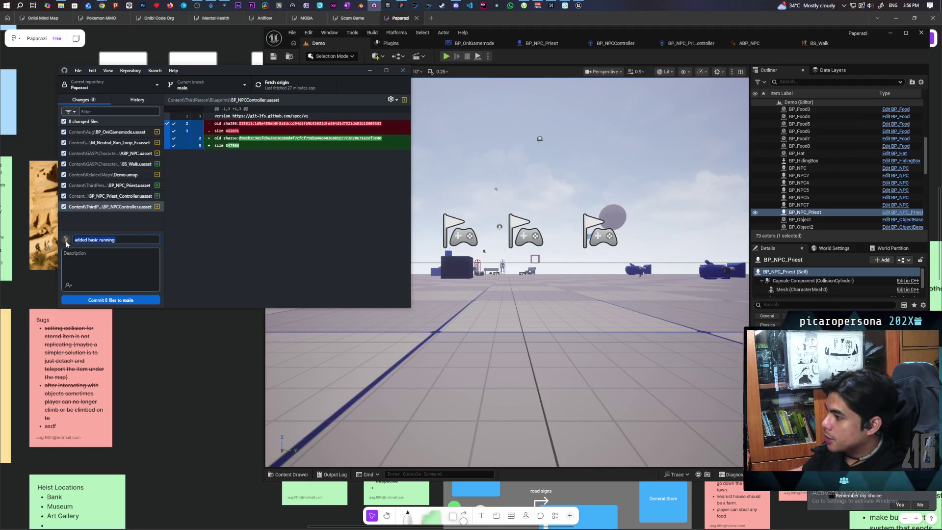
key(BackSpace)
key(BackSpace)
key(BackSpace)
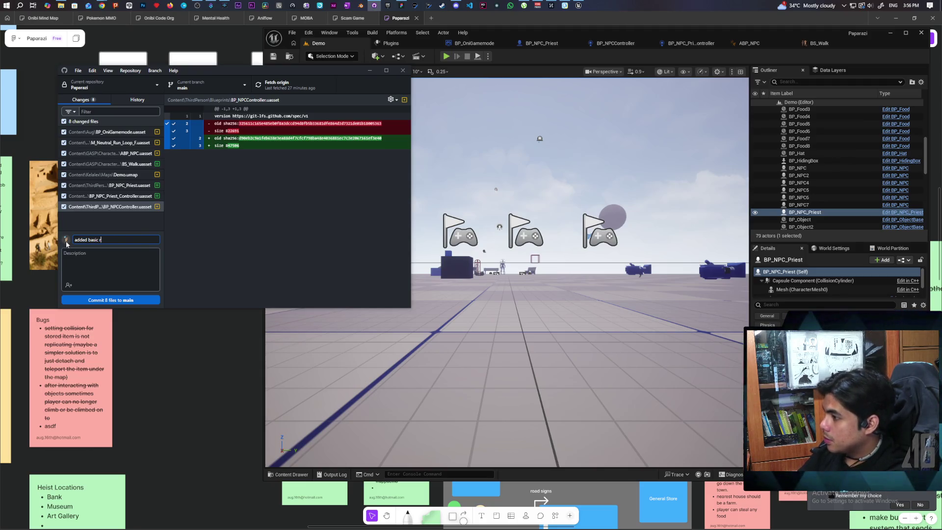
text(piest class)
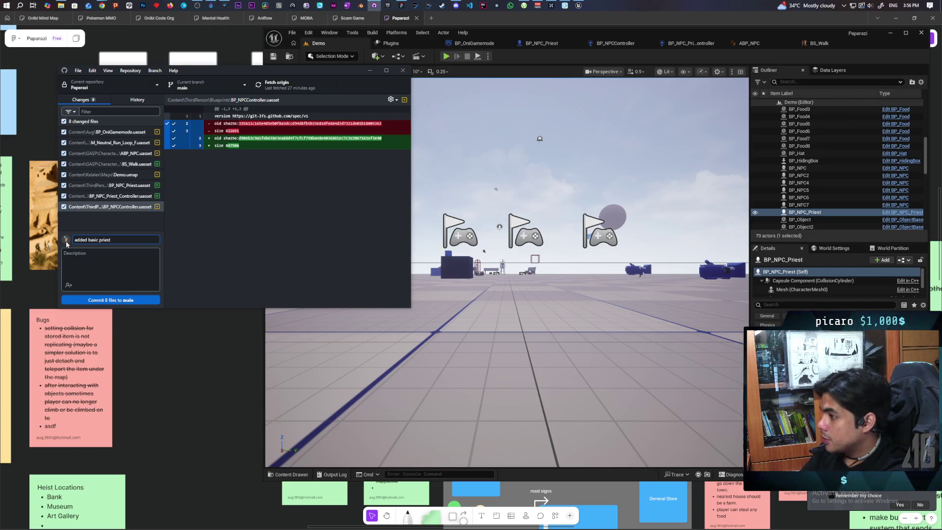
- Commit the 8 changed files to main and push to origin
click(104, 297)
key(ctrl+p)
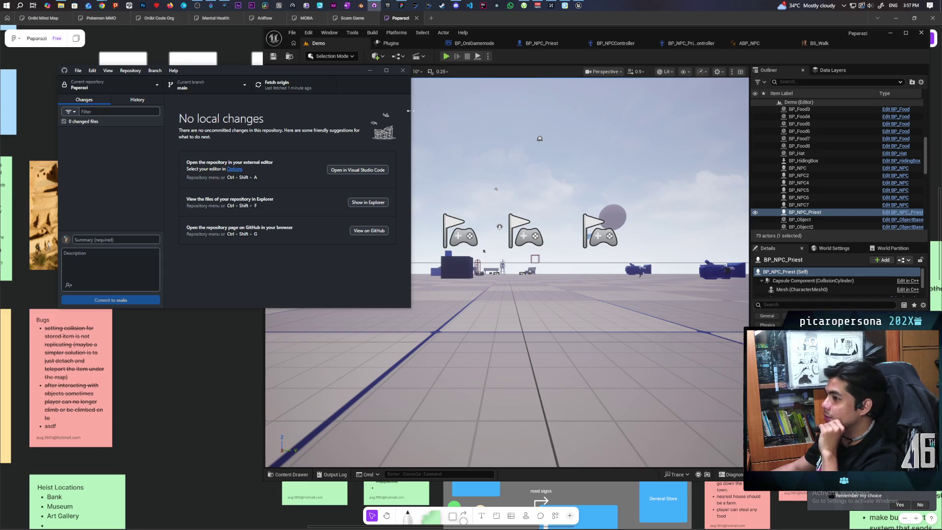
click(532, 66)
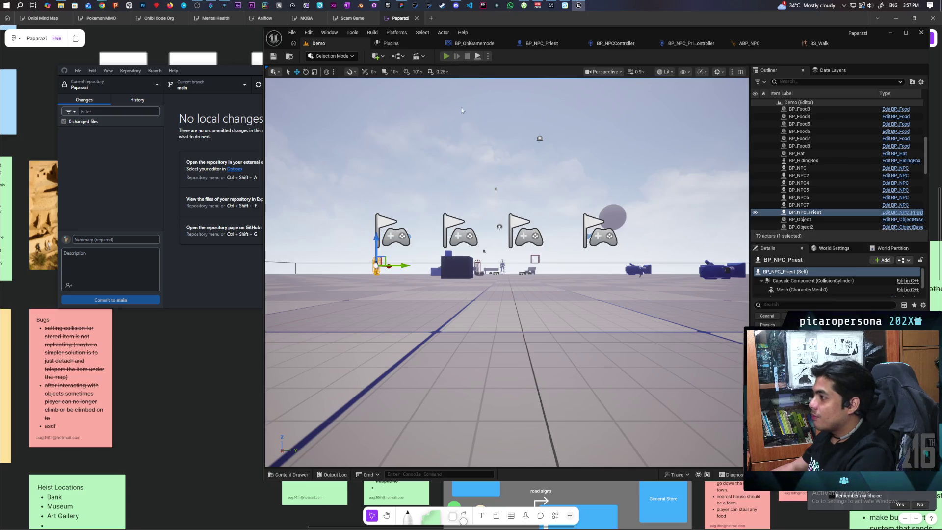
- Start a three-client play-in-editor session and walk the Client 1 character forward
key(alt+p)
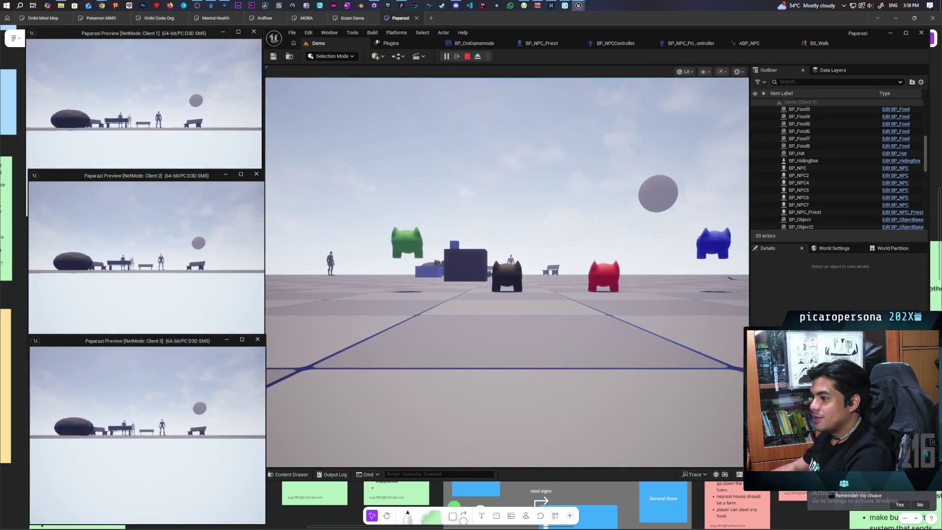
key(alt+Tab)
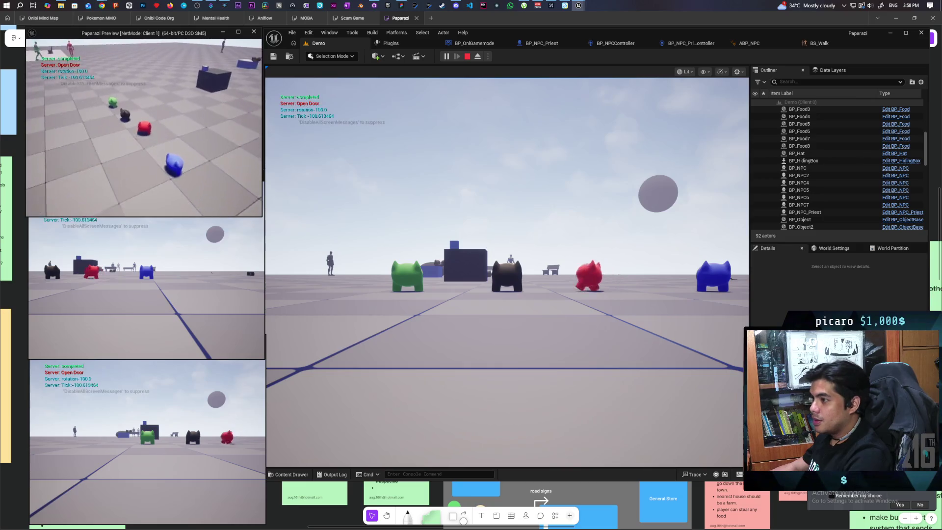
key(w)
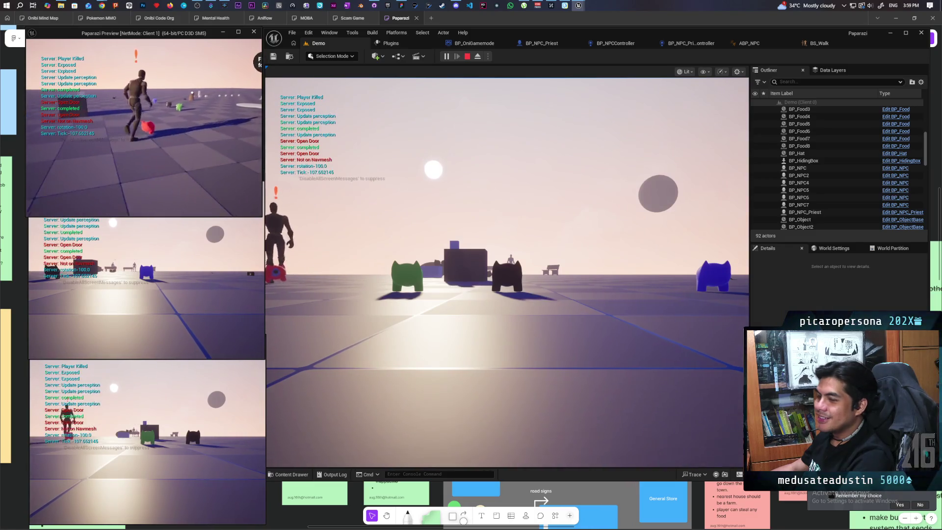
- Stop the playtest and jump from the Chair error to the Set Actor Location And Rotation node
click(37, 157)
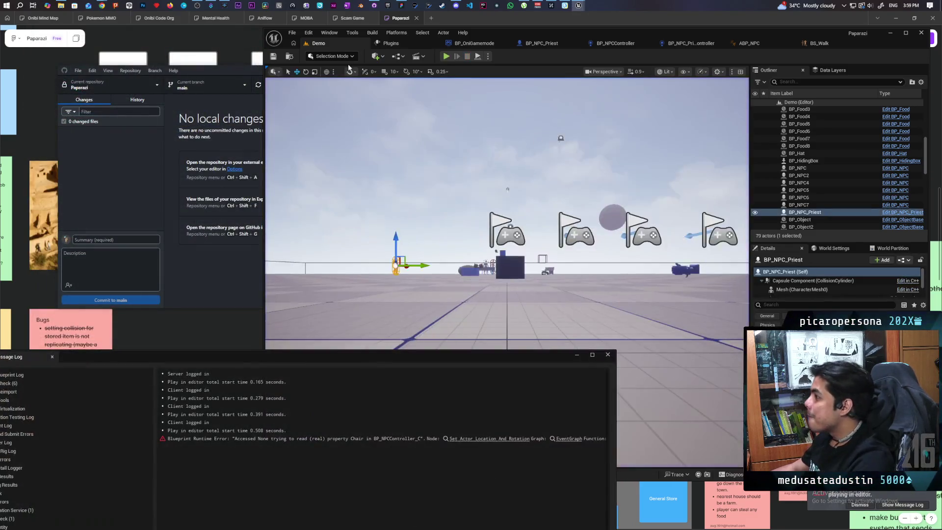
click(501, 439)
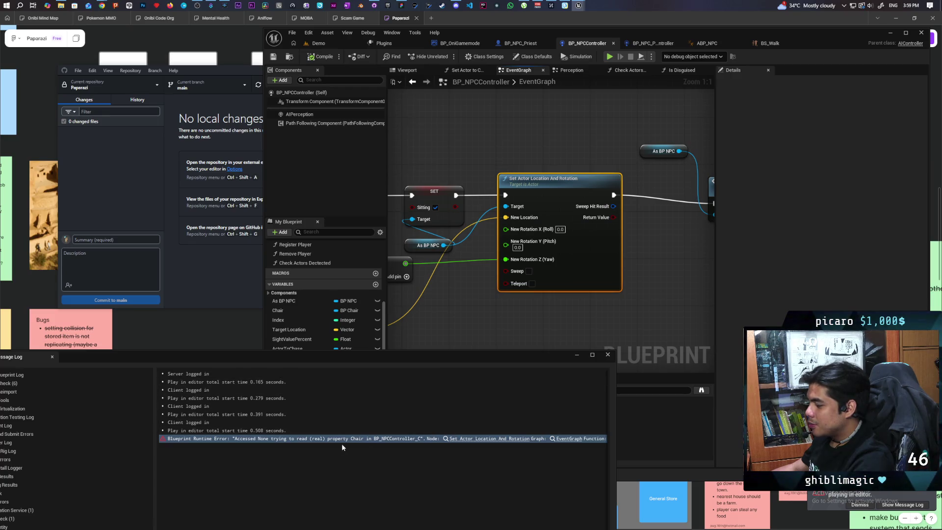
scroll(608, 276, down, 4)
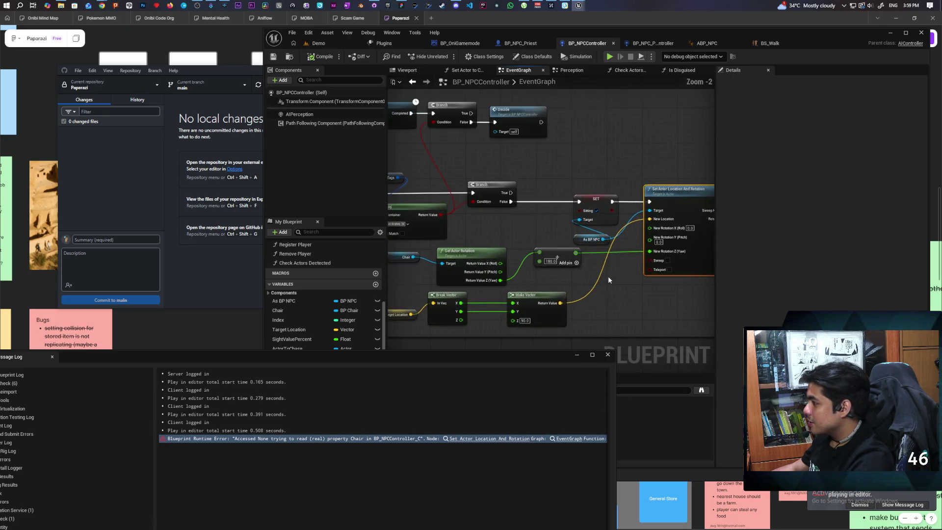
scroll(608, 275, up, 2)
- Select the Chair node in BP_NPCController's graph, then close the Message Log
drag(453, 269, 515, 259)
drag(455, 257, 457, 267)
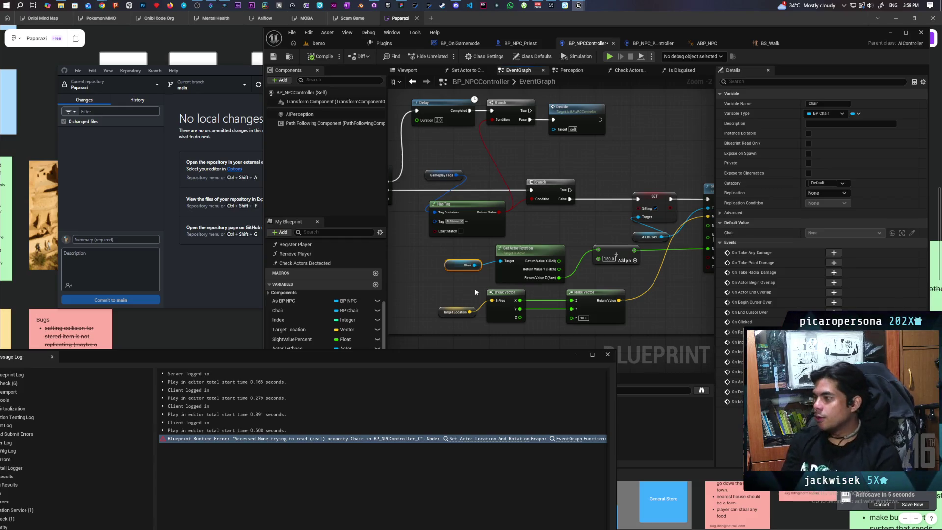
click(609, 355)
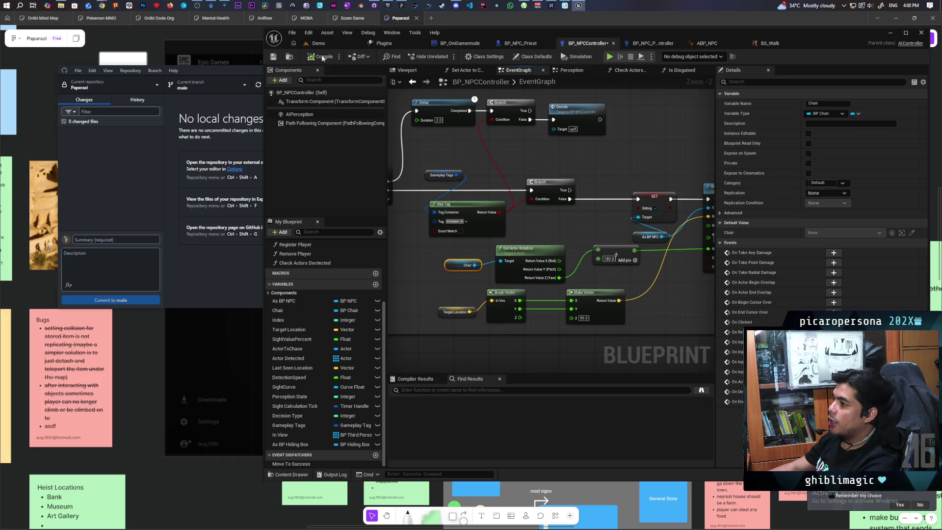
- In the Epic Games Launcher Library, select and launch the Onibi (5.6) project under My Projects
click(388, 5)
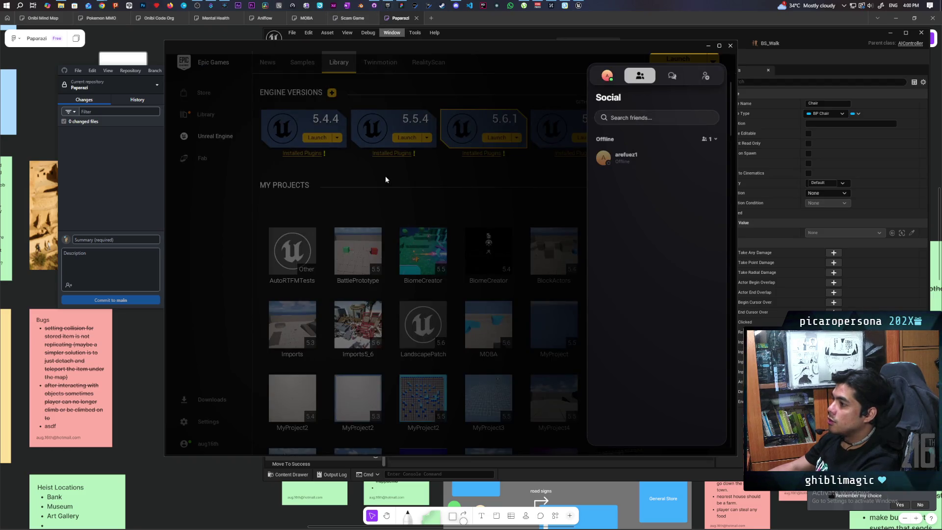
scroll(513, 220, down, 5)
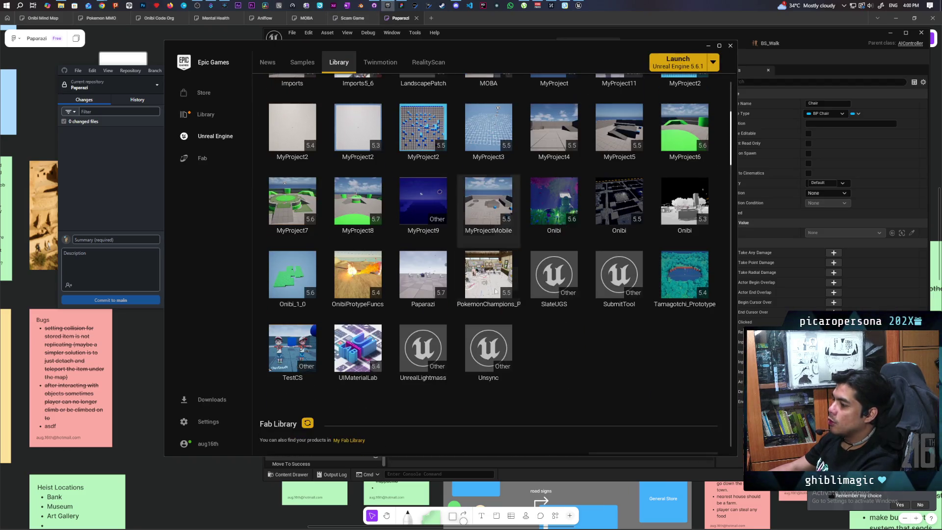
scroll(546, 319, up, 1)
click(547, 256)
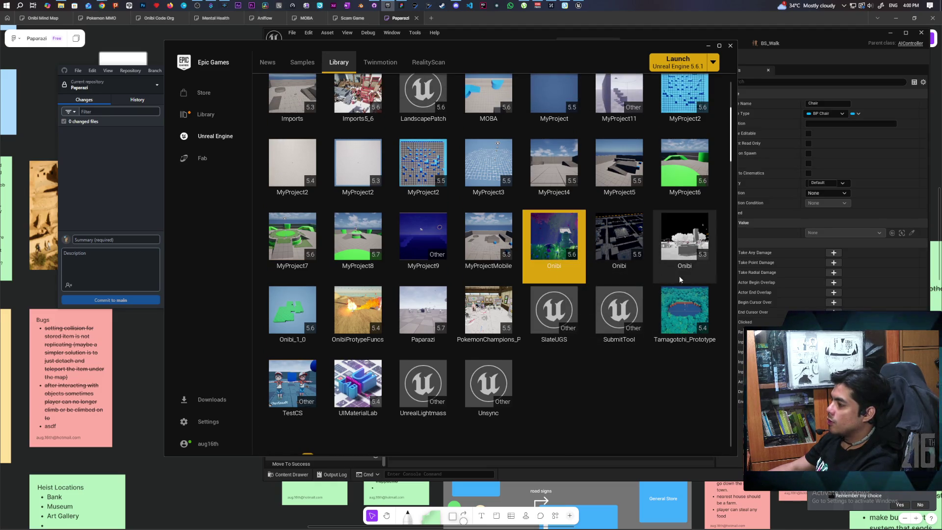
right_click(565, 243)
key(Escape)
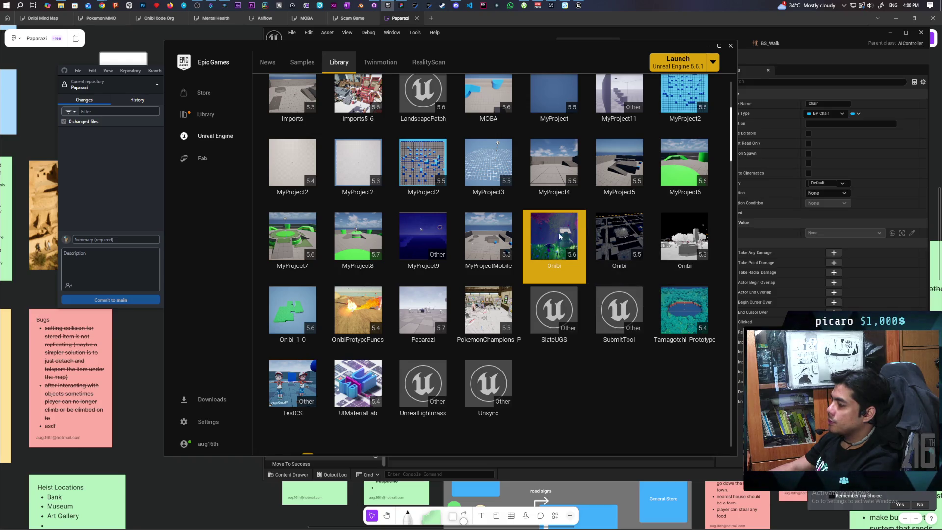
double_click(559, 236)
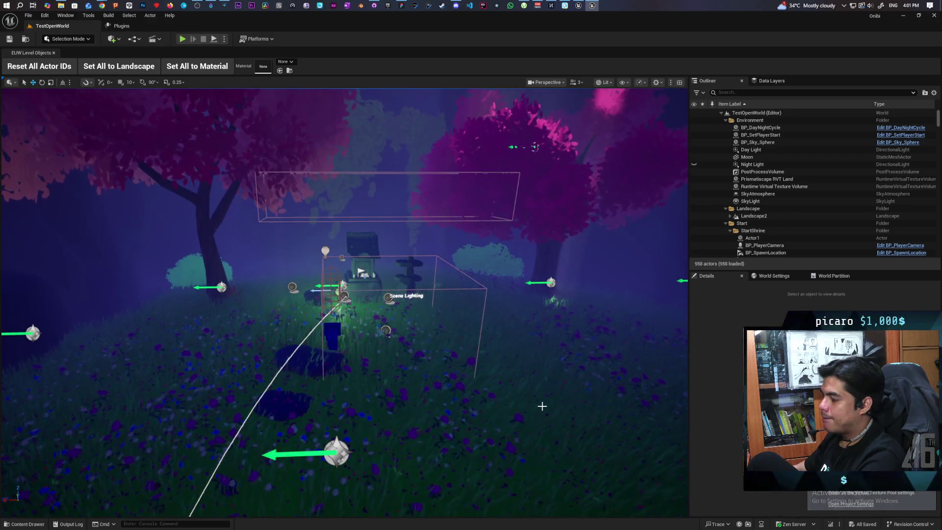
- Fly the camera to the pond, then select and frame the BP_LakeDeform lake
mouse_move(540, 401)
mouse_down()
mouse_move(569, 387)
mouse_move(652, 383)
mouse_move(431, 406)
mouse_up()
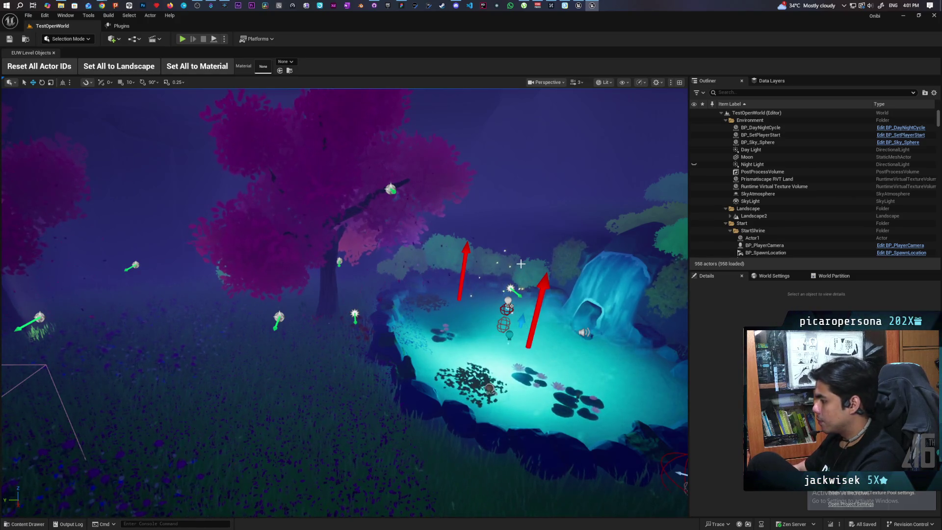
mouse_move(389, 249)
mouse_down()
mouse_move(441, 246)
mouse_move(451, 211)
mouse_move(425, 198)
mouse_move(448, 198)
mouse_move(430, 198)
mouse_up()
mouse_move(388, 311)
mouse_down()
mouse_move(388, 289)
mouse_move(393, 319)
mouse_move(383, 285)
mouse_move(373, 284)
mouse_move(390, 272)
mouse_up()
click(388, 311)
key(f)
- Open the BaseMap level from the Content/Levels folder in the Content Drawer
click(28, 39)
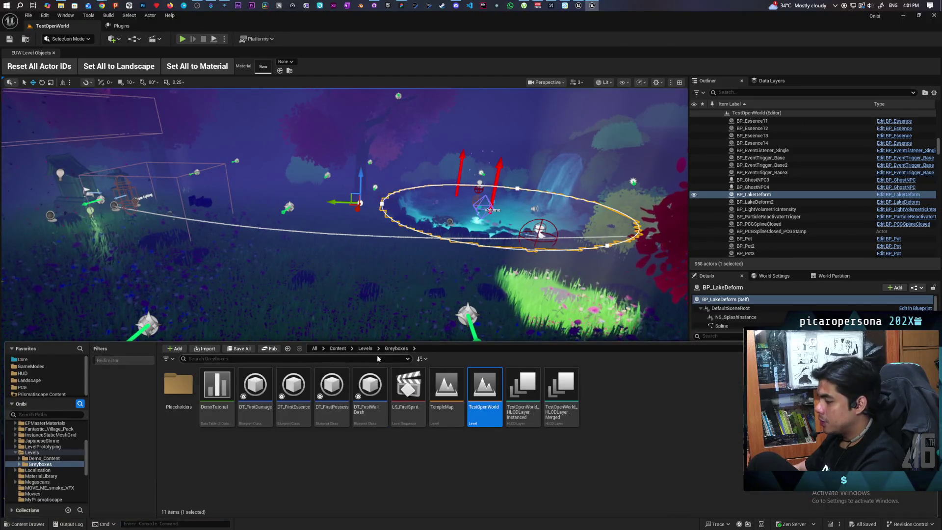
click(366, 349)
click(261, 395)
double_click(261, 396)
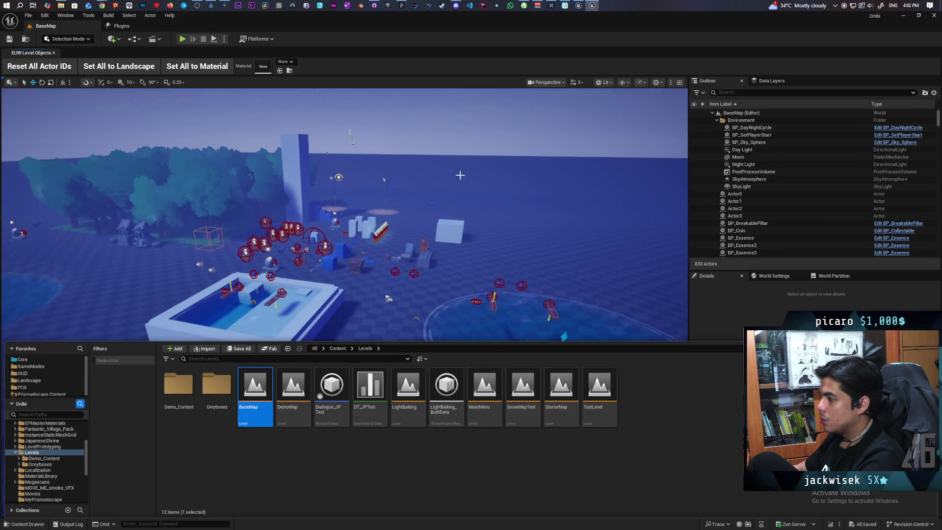
- Orbit the BaseMap view to the raised pool and stairs, selecting the lake beside it
scroll(344, 221, down, 5)
mouse_move(337, 227)
mouse_down()
mouse_move(343, 167)
mouse_move(220, 171)
mouse_move(373, 216)
mouse_move(448, 197)
mouse_up()
click(417, 235)
drag(428, 246, 168, 208)
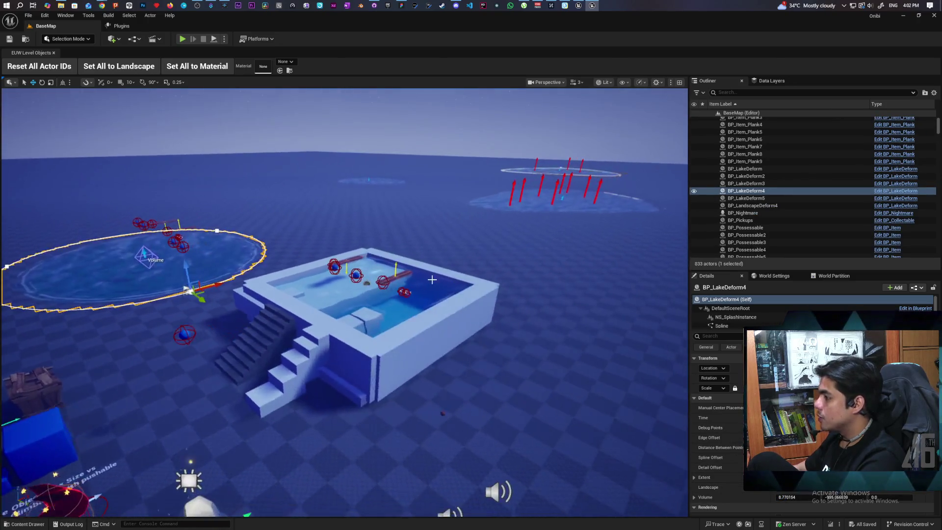
- Select and frame BP_WaterVolume, then move the camera beneath the pool's water surface
click(432, 279)
key(f)
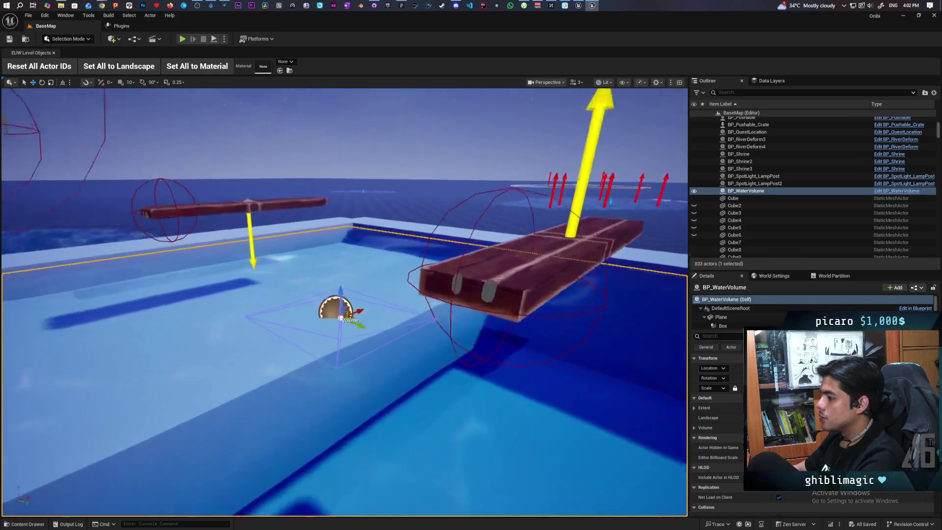
mouse_move(344, 294)
mouse_down()
mouse_move(373, 274)
mouse_move(344, 285)
mouse_move(363, 279)
mouse_move(349, 221)
mouse_up()
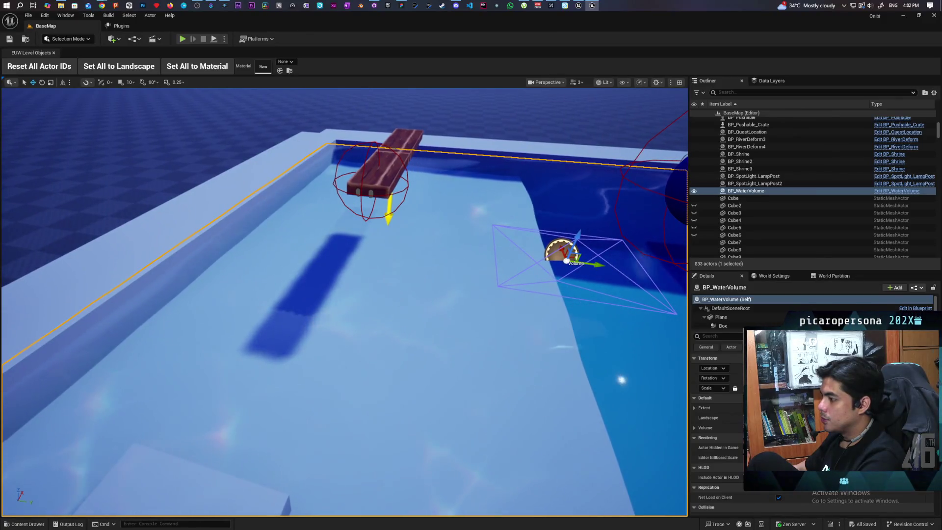
drag(349, 220, 345, 277)
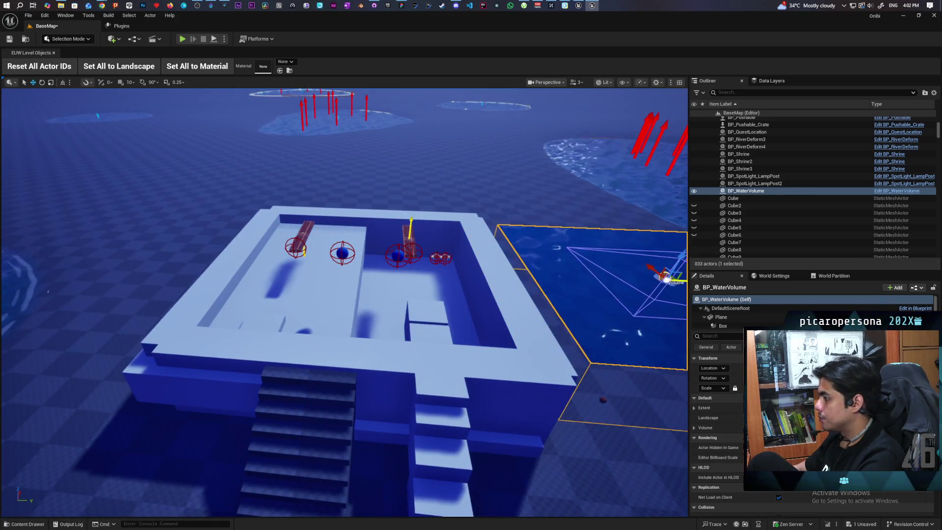
key(f)
mouse_move(651, 340)
mouse_down()
mouse_move(638, 373)
mouse_move(628, 339)
mouse_up()
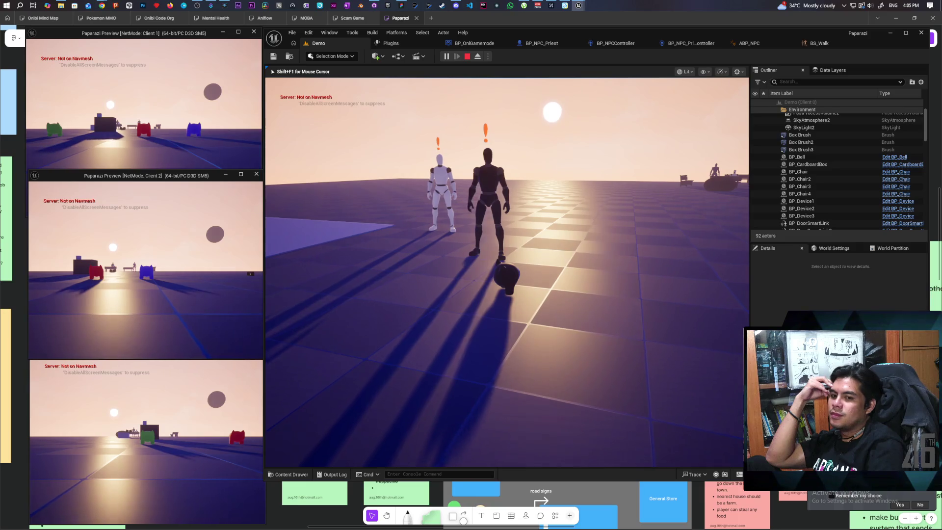
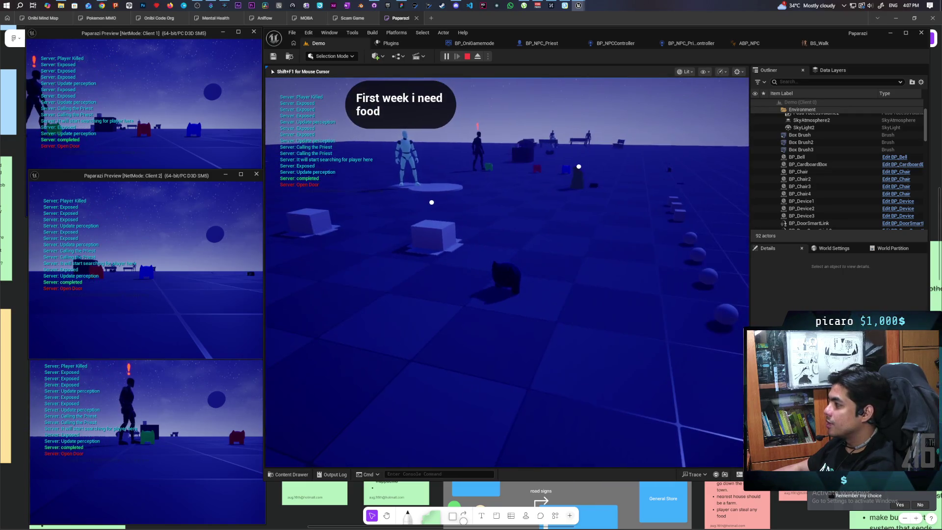
- Restart the three-client multiplayer play test, walk the player forward, then stop the session
key(Escape)
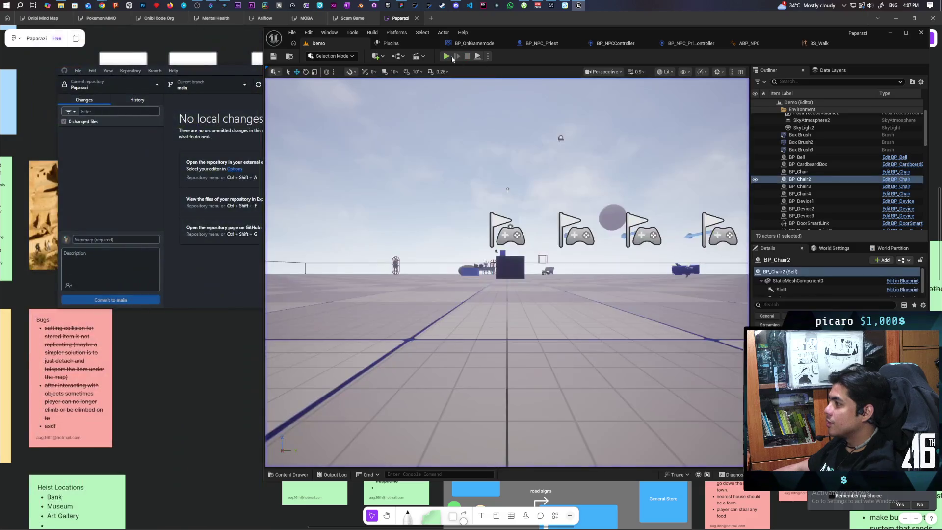
click(446, 56)
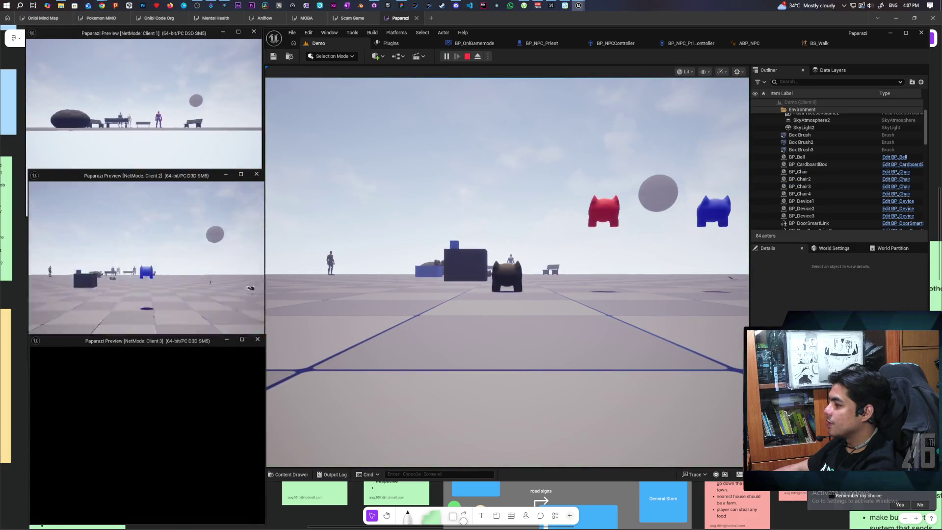
key(alt+Tab)
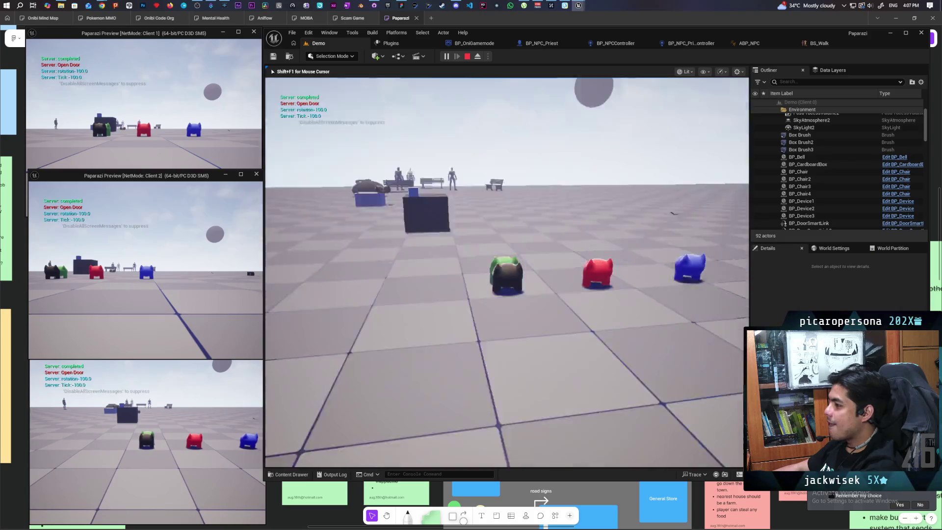
key(w)
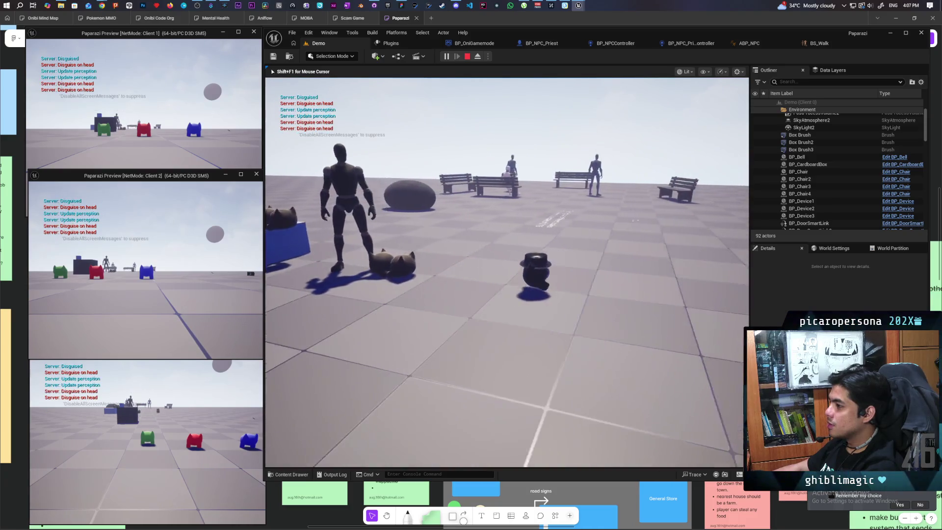
key(Escape)
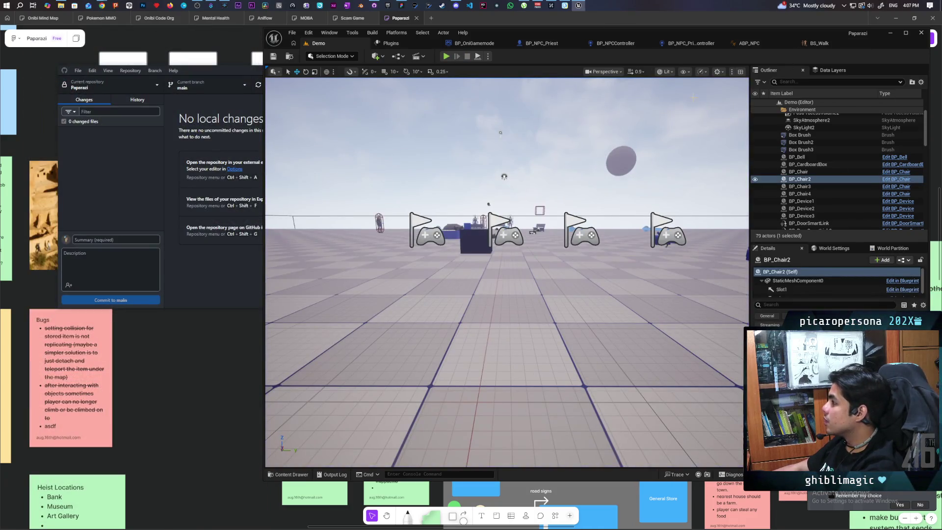
- Shift the priest controller's lower node group slightly left in its event graph
click(689, 44)
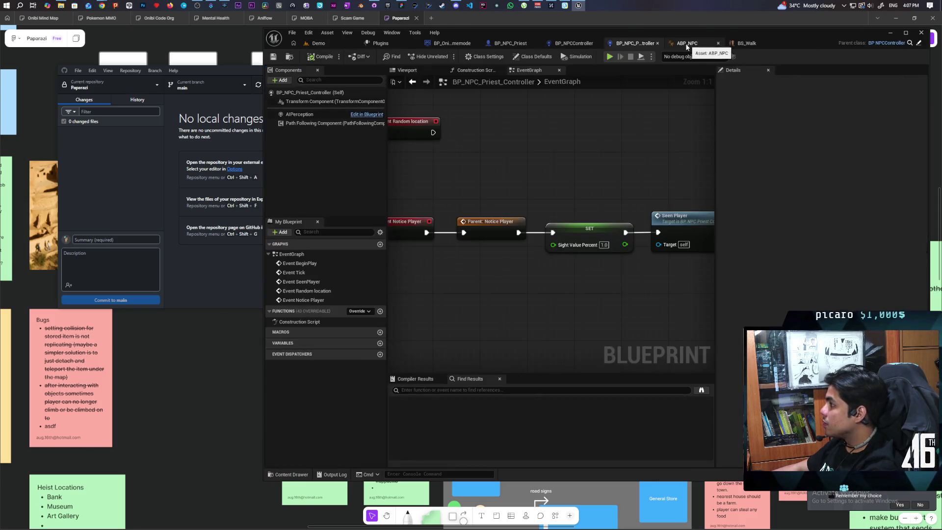
click(578, 44)
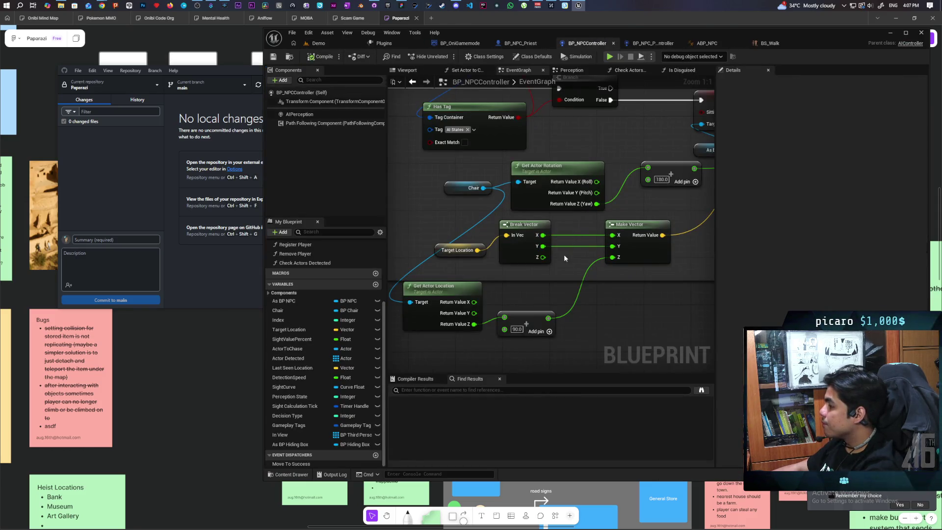
scroll(563, 255, down, 6)
click(636, 44)
scroll(570, 250, down, 2)
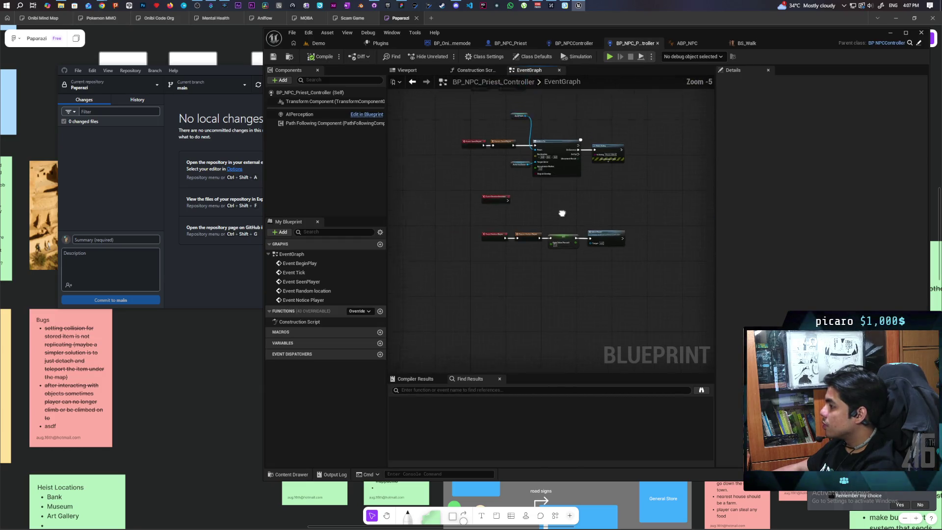
scroll(558, 267, down, 1)
drag(558, 291, 551, 291)
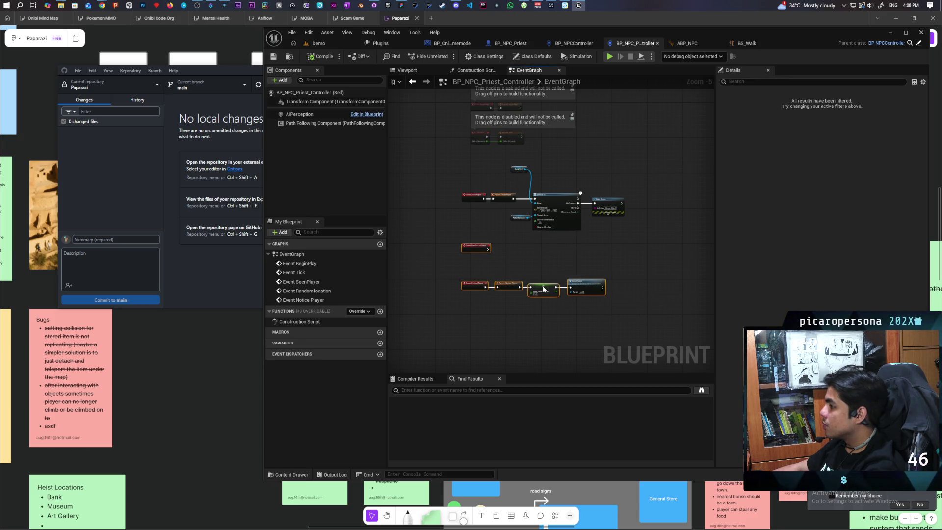
- Bring up BP_NPCController's Perception graph for reference
click(583, 43)
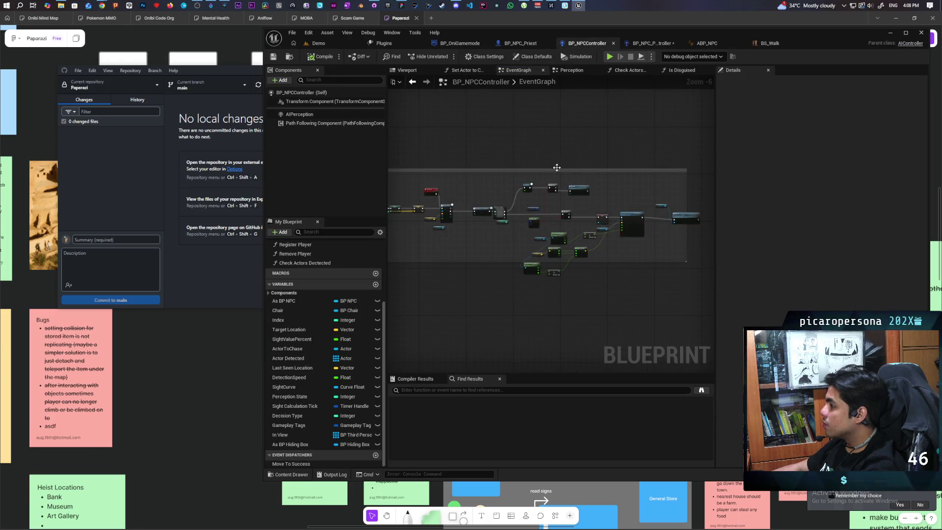
scroll(526, 150, down, 4)
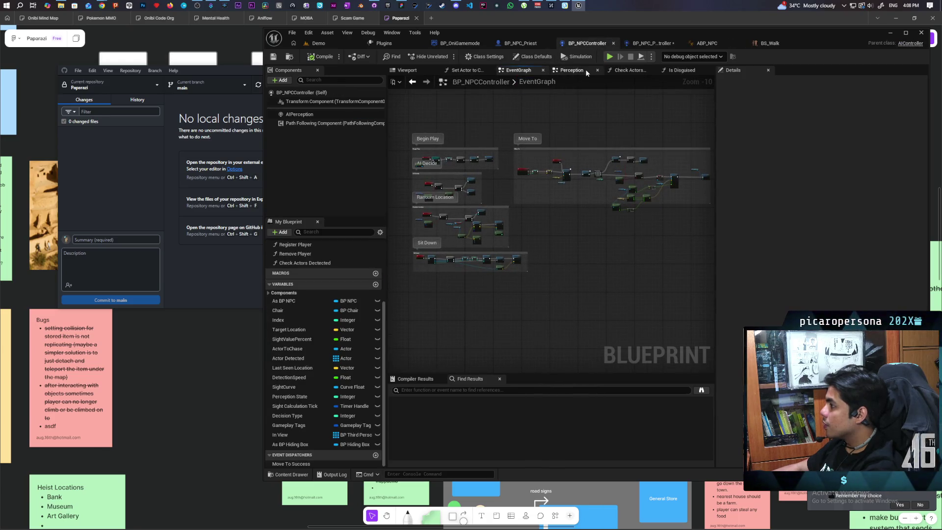
scroll(552, 231, down, 1)
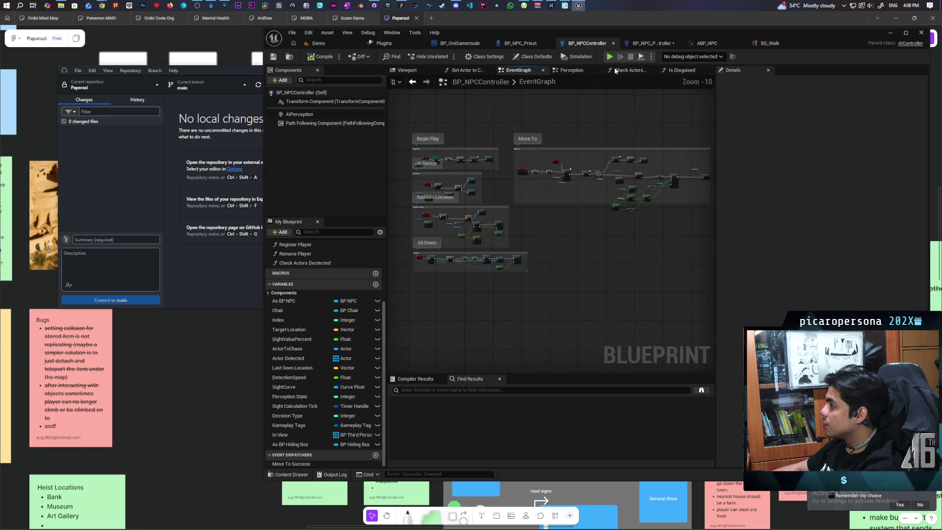
click(572, 70)
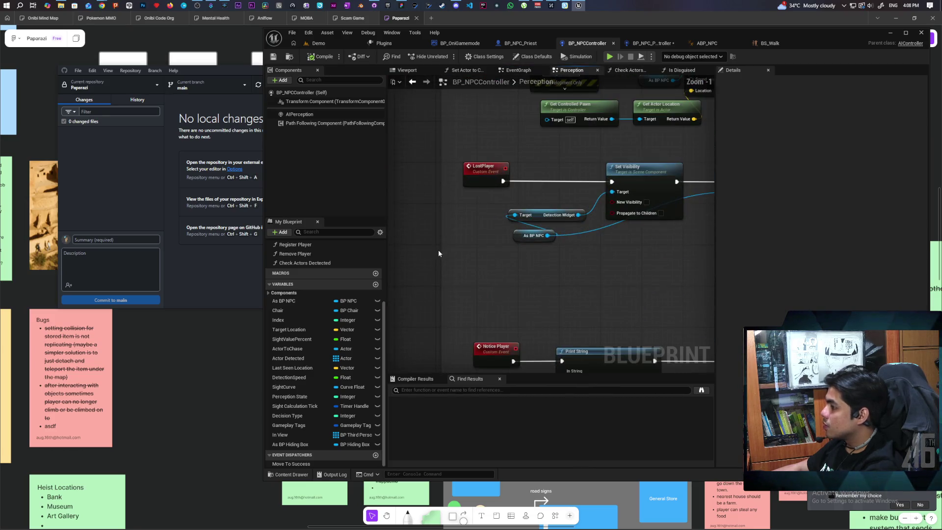
scroll(463, 251, down, 2)
scroll(484, 244, down, 3)
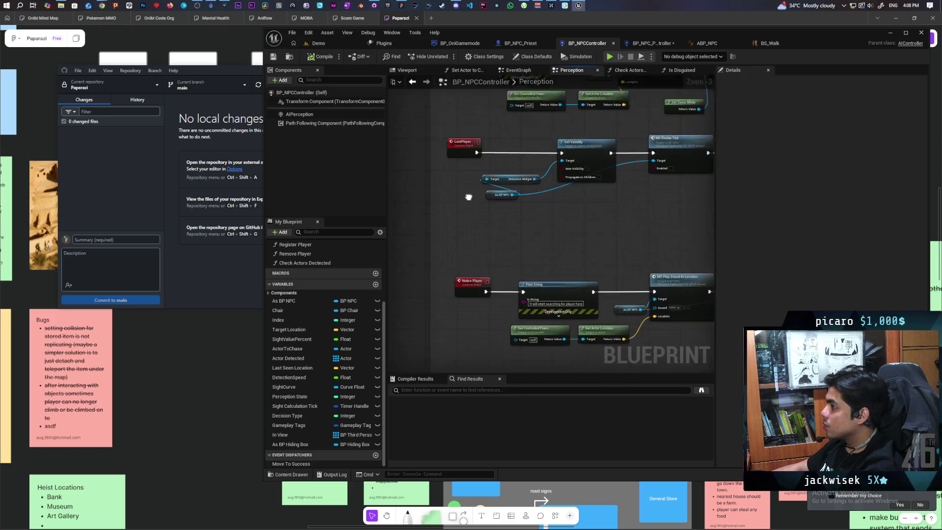
drag(391, 248, 407, 276)
scroll(453, 237, up, 4)
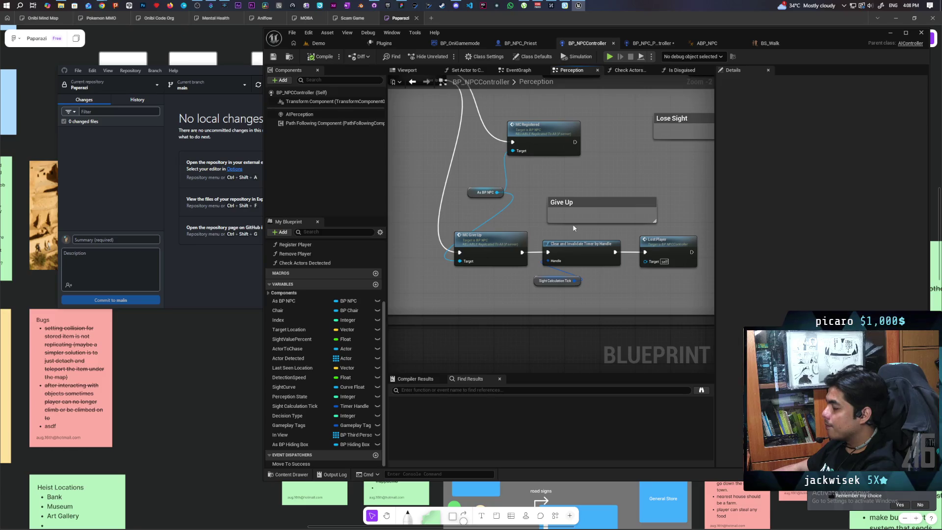
mouse_move(570, 223)
mouse_down()
mouse_move(560, 270)
mouse_move(629, 286)
mouse_move(501, 240)
mouse_up()
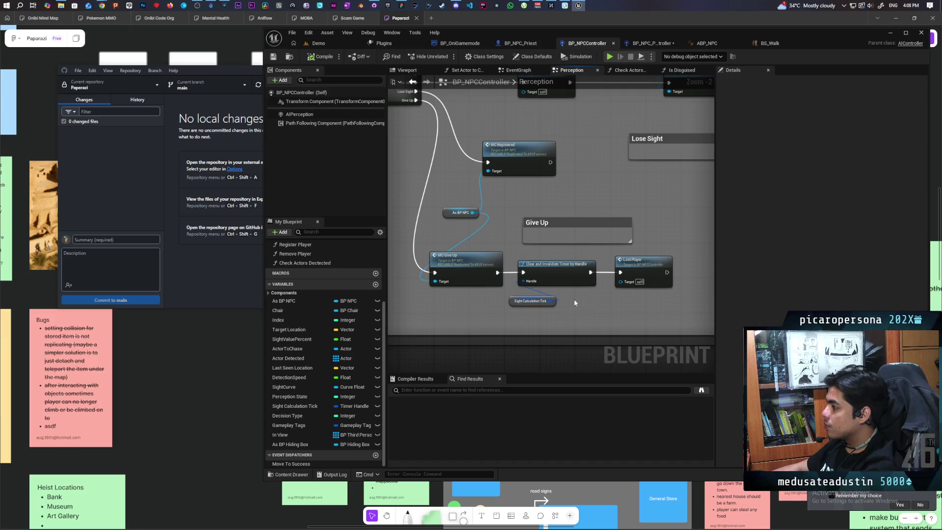
double_click(636, 272)
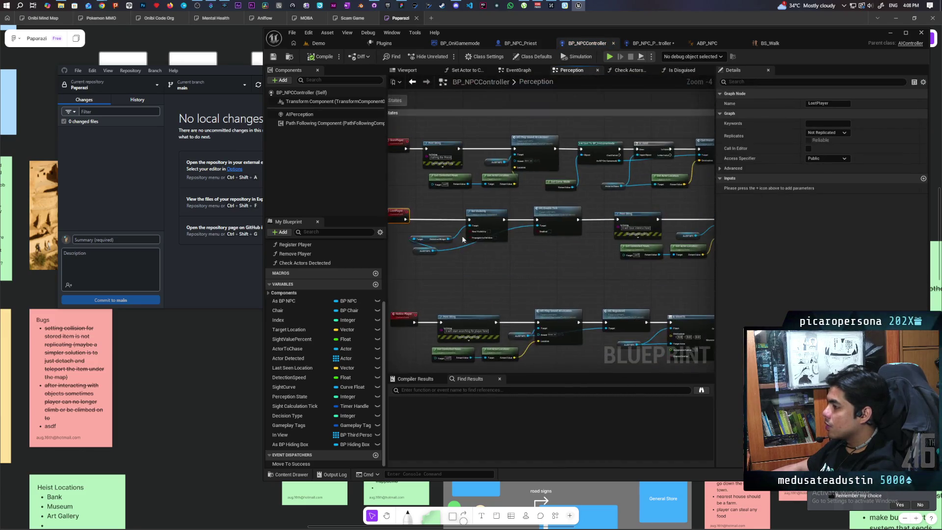
scroll(445, 240, up, 2)
mouse_move(514, 265)
mouse_down()
mouse_move(584, 247)
mouse_move(411, 251)
mouse_move(544, 223)
mouse_move(630, 221)
mouse_move(578, 226)
mouse_move(618, 228)
mouse_up()
click(576, 231)
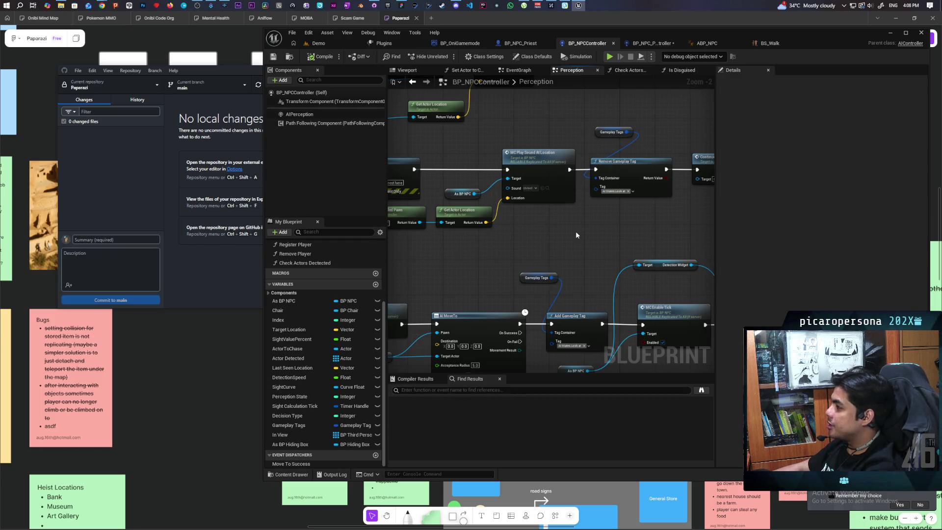
mouse_move(577, 234)
mouse_down()
mouse_move(518, 268)
mouse_move(602, 252)
mouse_up()
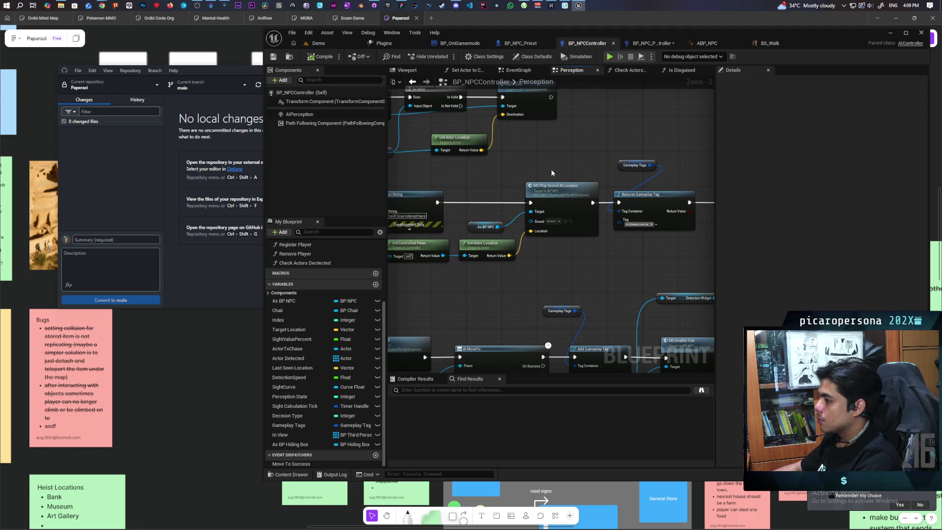
- Inspect the Sight States area of BP_NPCController's Perception graph
scroll(597, 202, down, 1)
scroll(578, 202, up, 3)
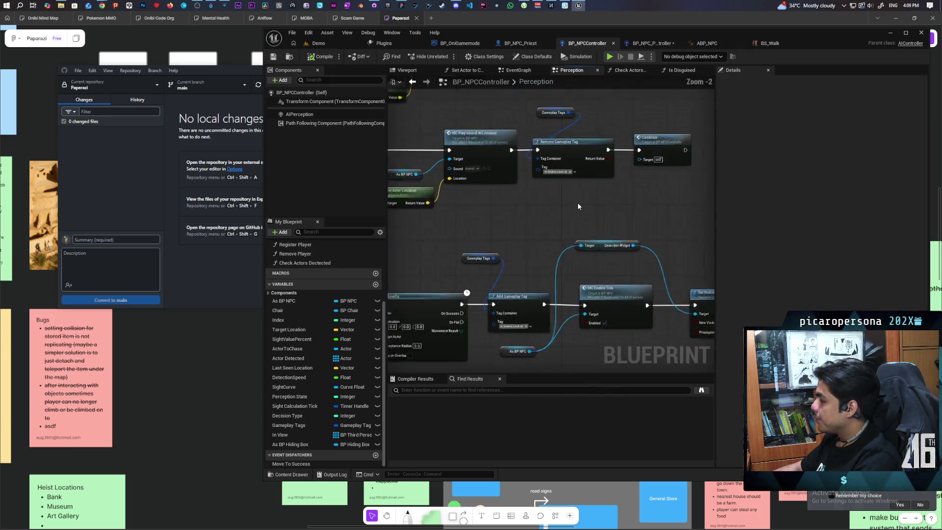
scroll(578, 206, down, 2)
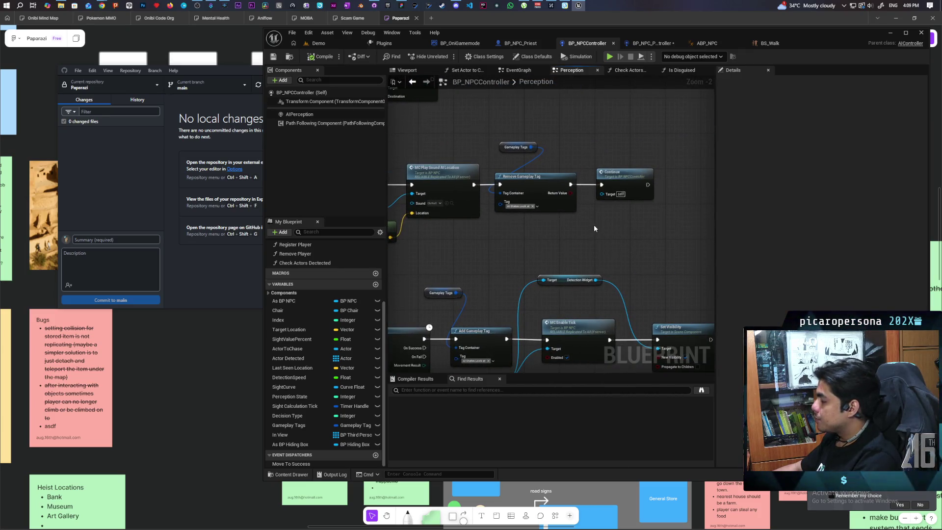
click(620, 196)
click(540, 197)
click(527, 232)
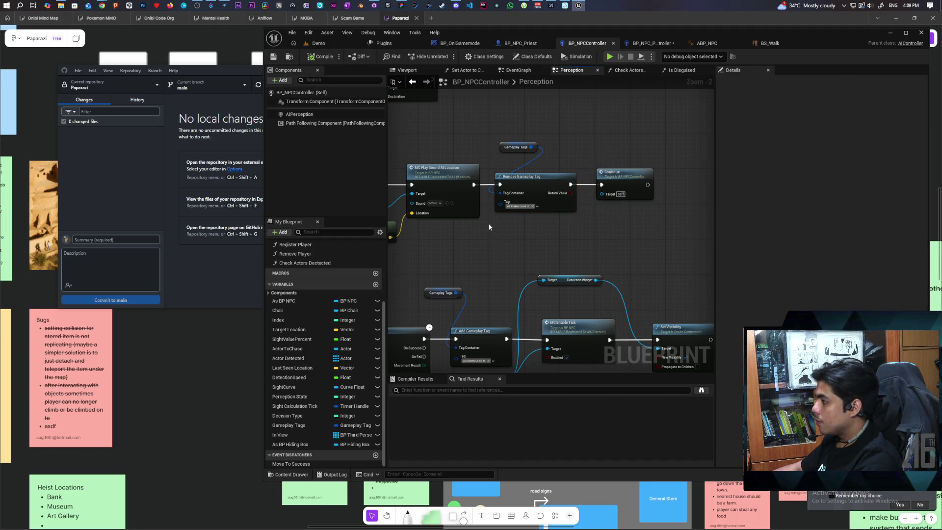
scroll(496, 233, down, 3)
scroll(452, 240, up, 2)
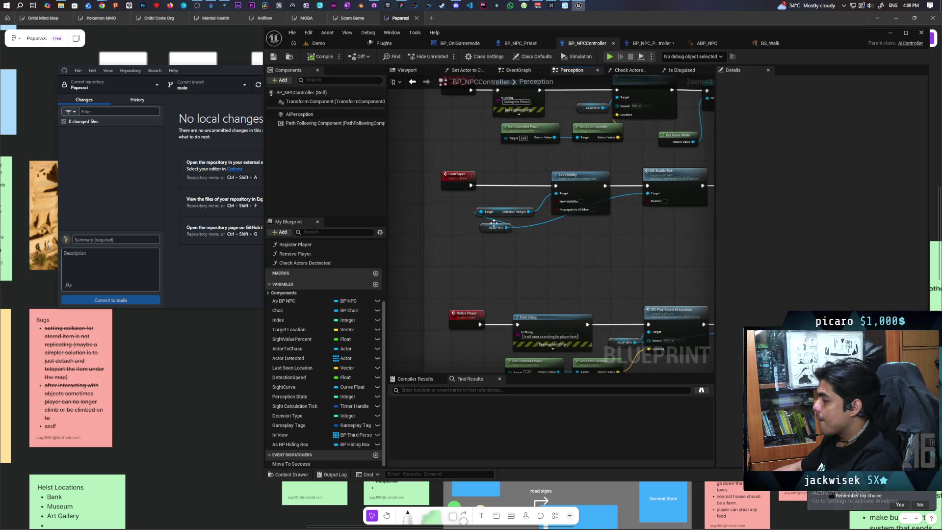
scroll(494, 223, down, 2)
- Select the whole LostPlayer node row and go to the priest controller's event graph
mouse_move(411, 175)
mouse_down()
mouse_move(594, 233)
mouse_move(703, 237)
mouse_move(610, 209)
mouse_up()
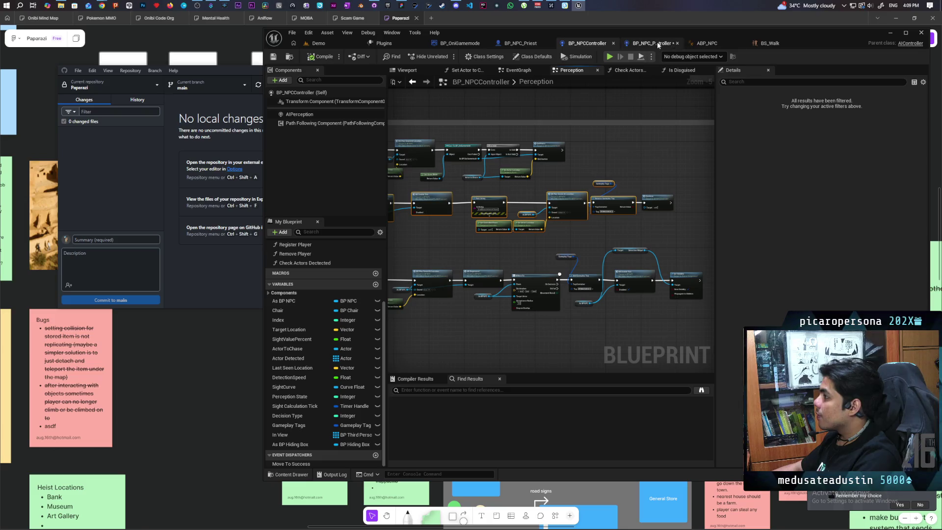
mouse_move(448, 207)
mouse_down()
mouse_move(528, 194)
mouse_move(574, 209)
mouse_up()
mouse_move(418, 216)
mouse_down()
mouse_move(438, 215)
mouse_move(405, 212)
mouse_move(435, 210)
mouse_up()
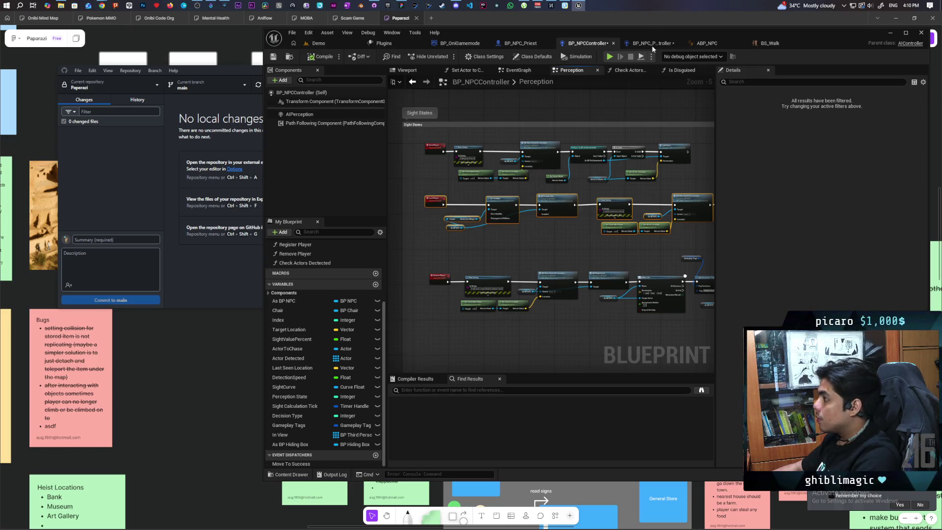
click(652, 45)
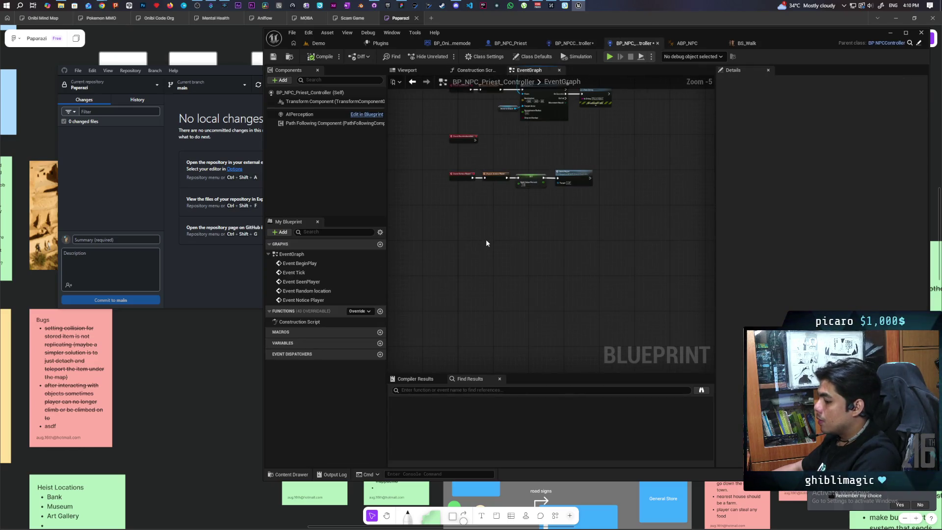
- Paste the copied LostPlayer node chain into the priest graph and shift it up-right
key(ctrl+v)
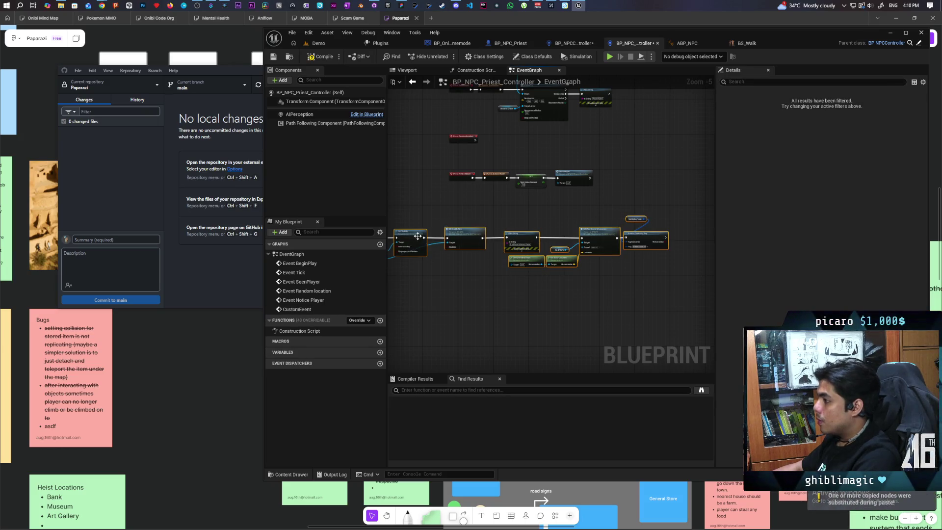
drag(517, 228, 533, 219)
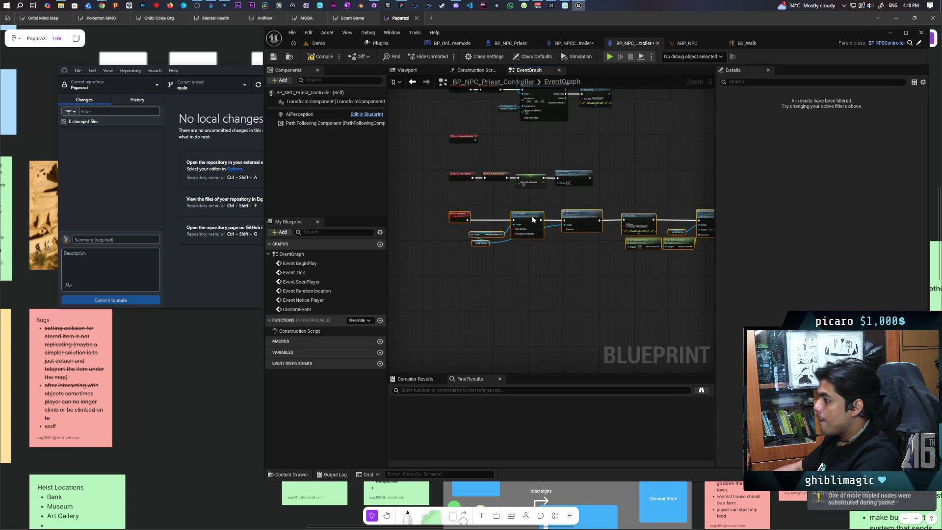
scroll(523, 192, up, 2)
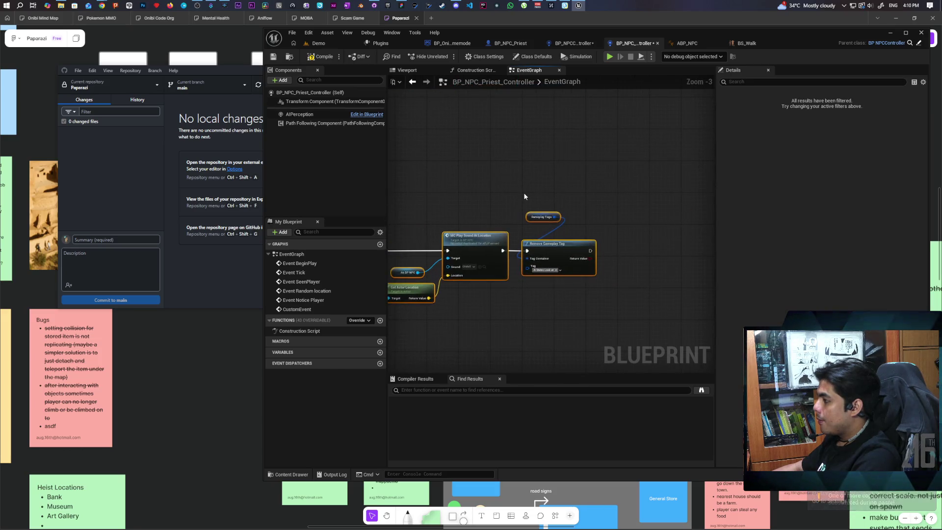
- Nudge the Remove Gameplay Tag nodes right, then start a multiplayer test from Demo
drag(560, 244, 571, 244)
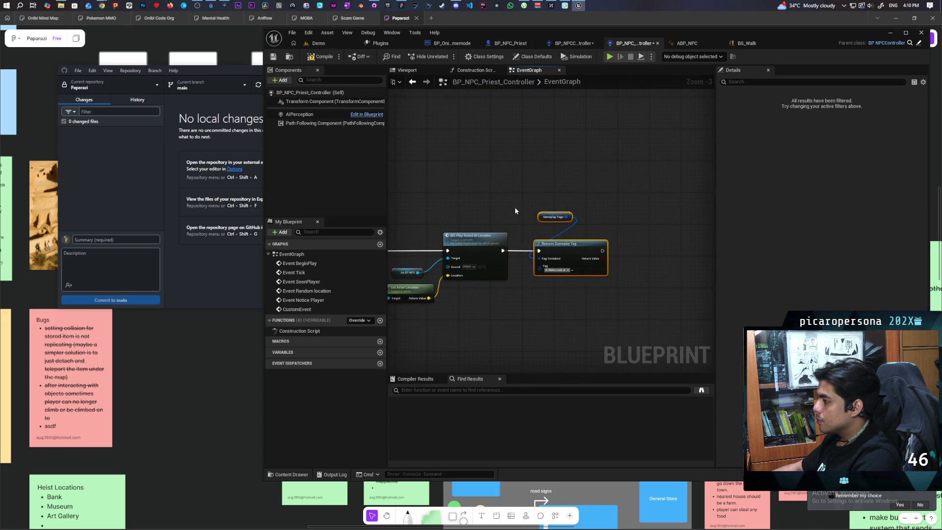
click(540, 187)
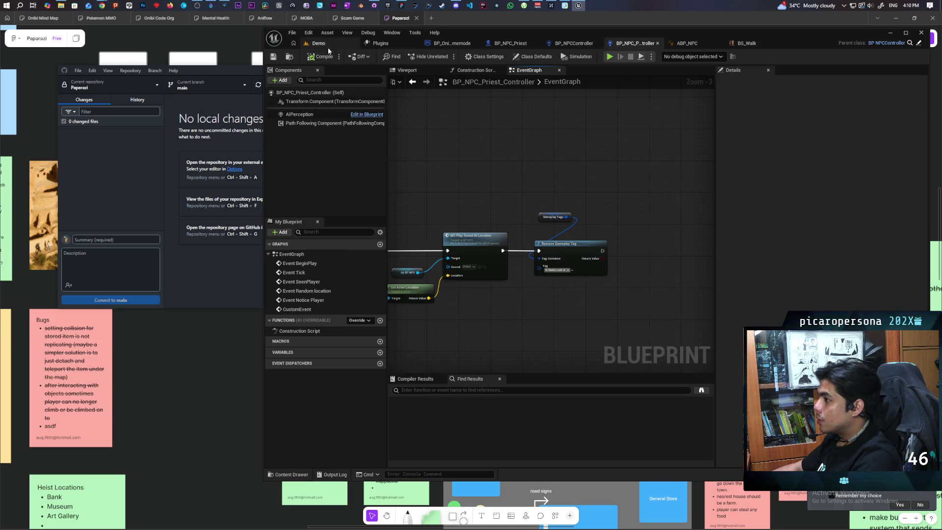
click(329, 47)
click(446, 56)
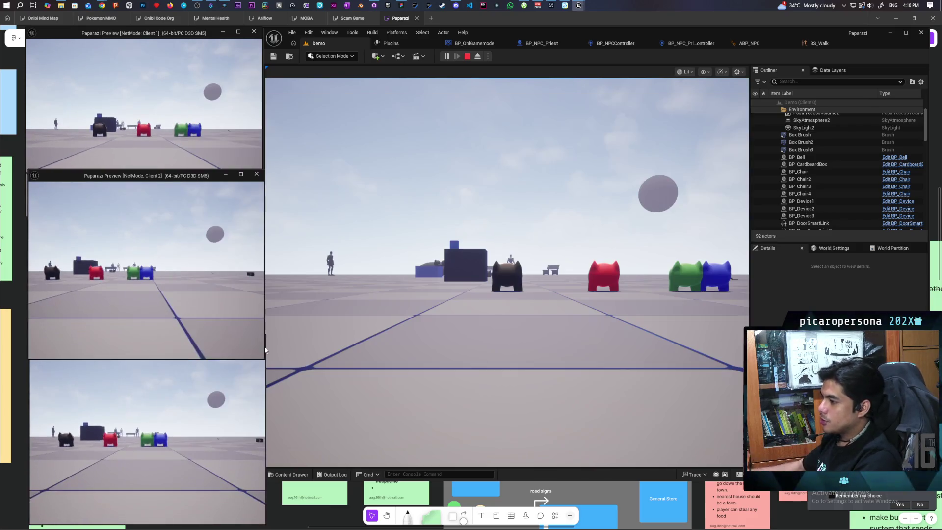
- Walk the player across the level, put on the hat disguise, approach the NPC, then stop
click(268, 350)
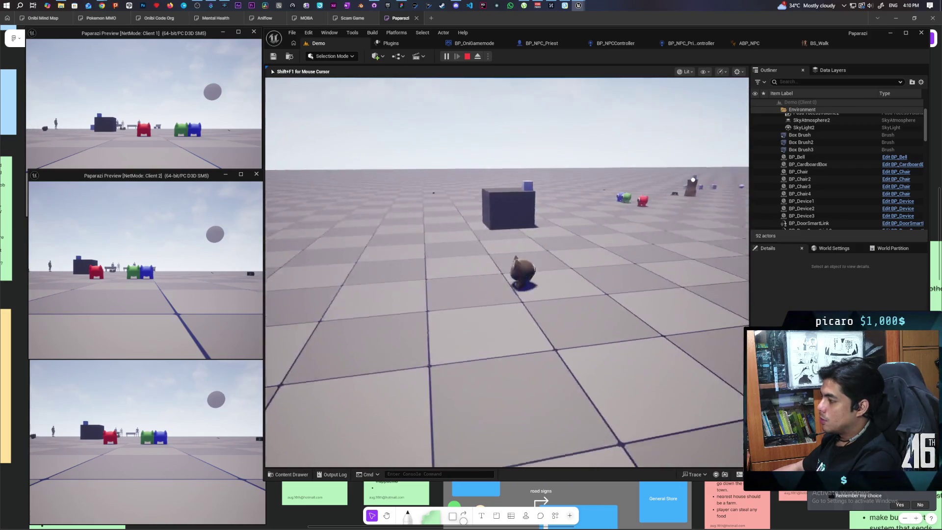
key(w)
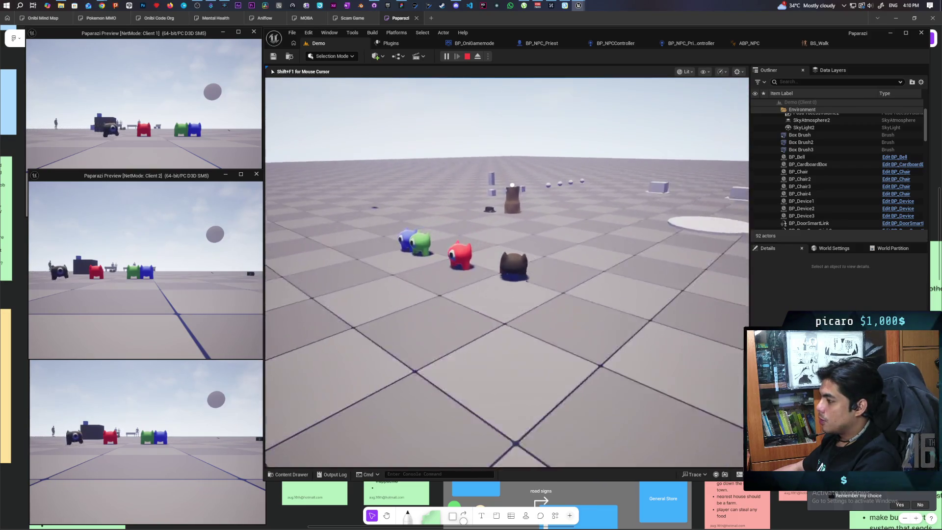
key(e)
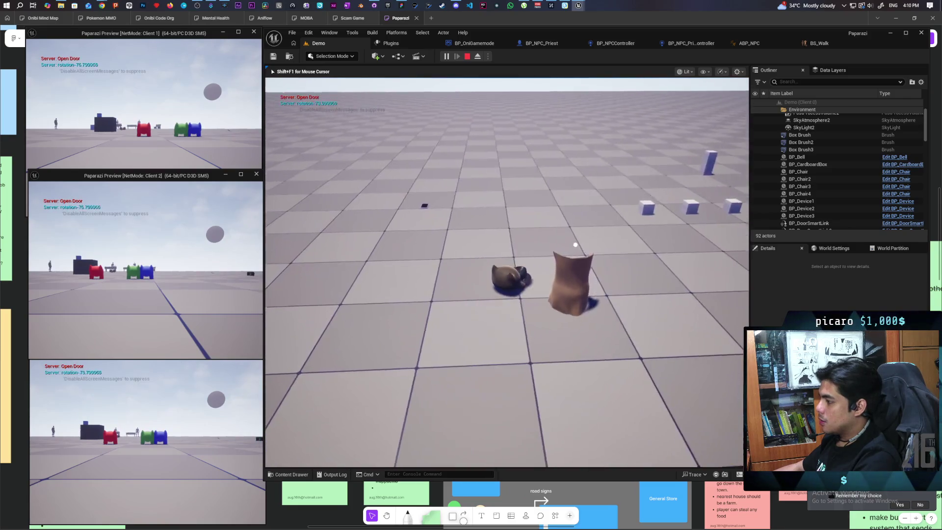
key(w)
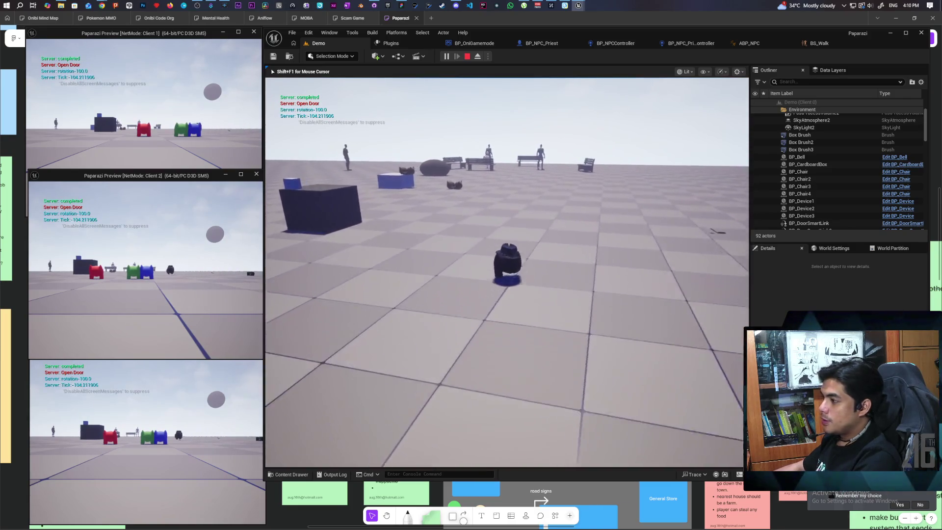
key(w)
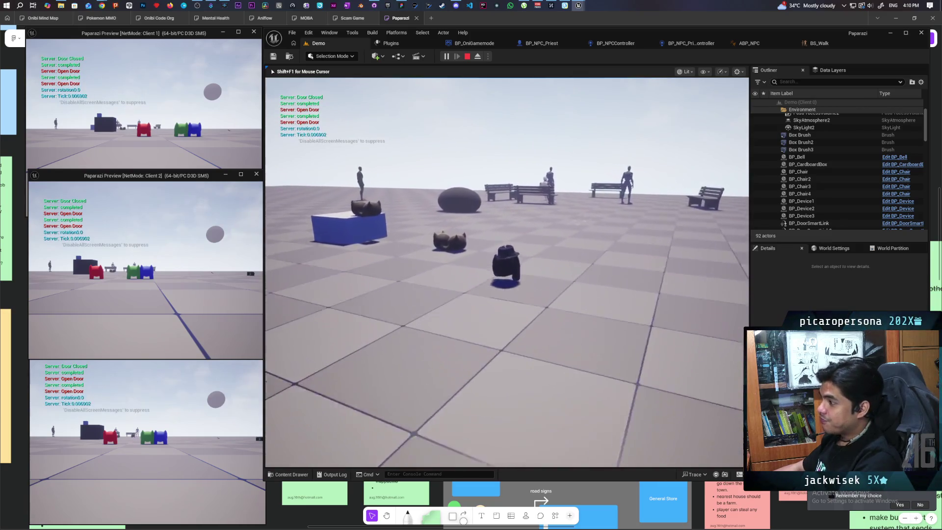
key(w)
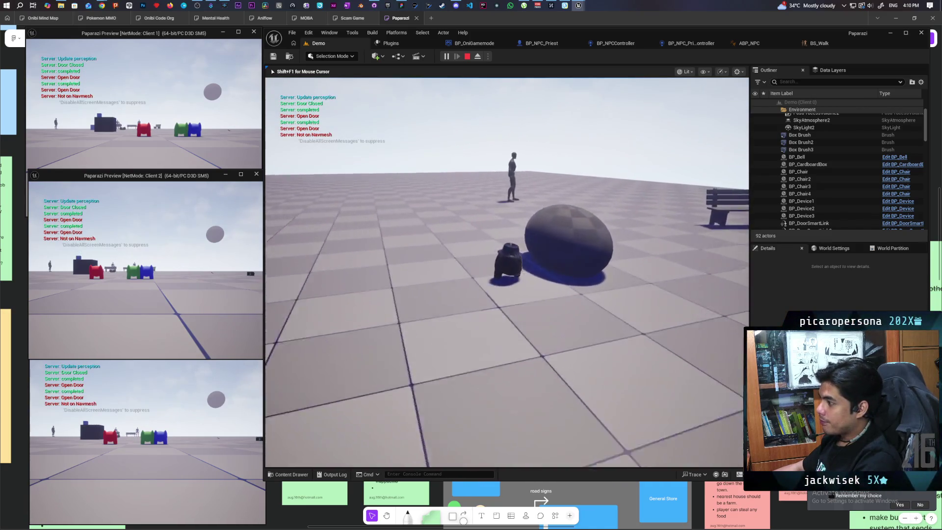
key(w)
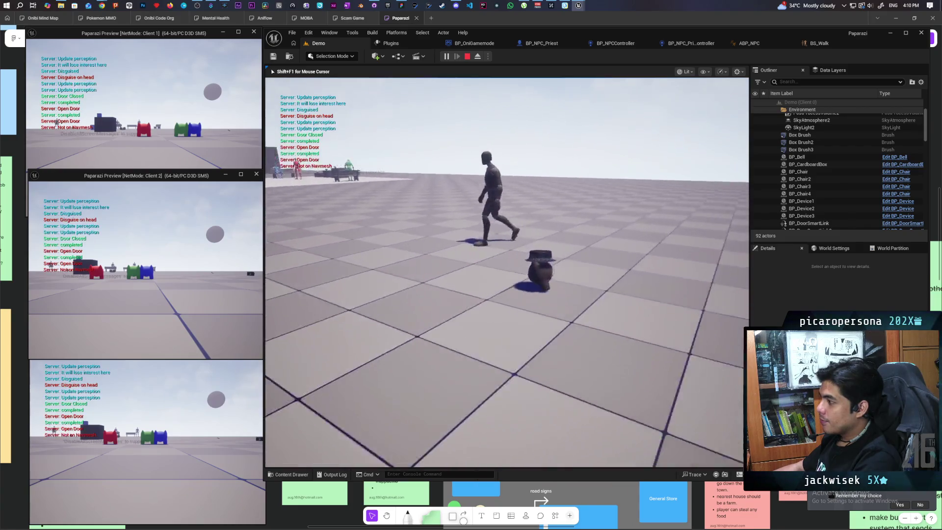
key(w)
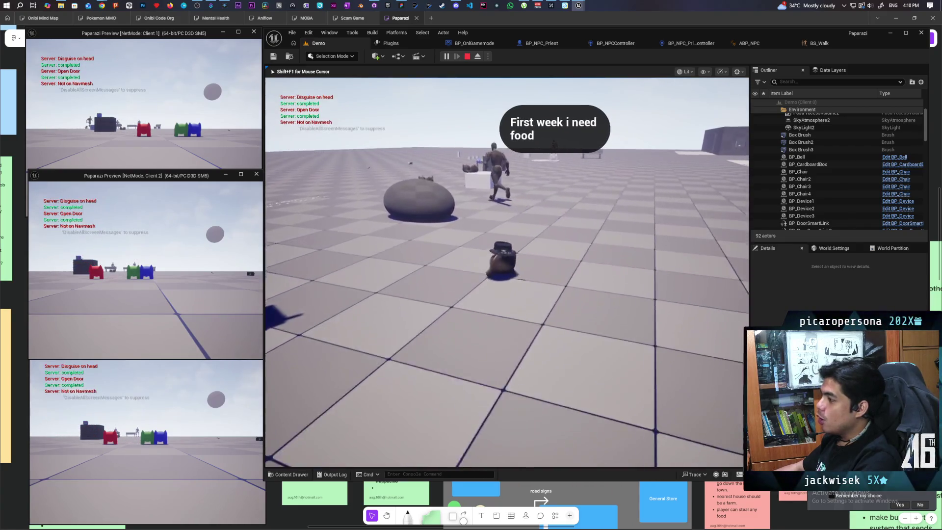
key(w)
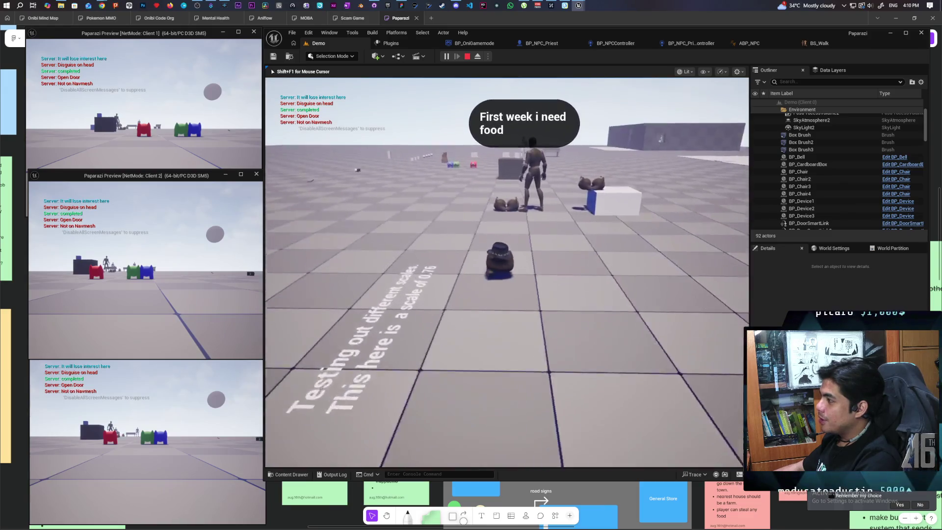
key(w)
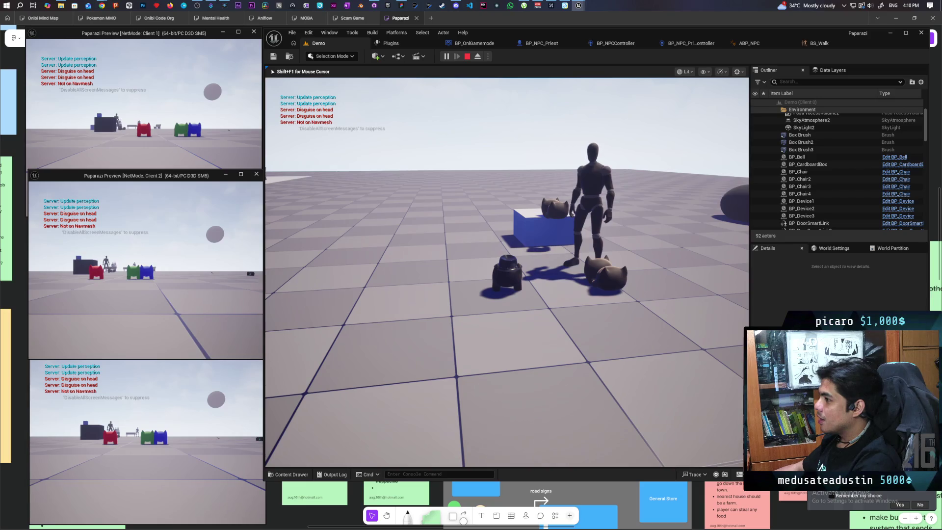
mouse_move(506, 272)
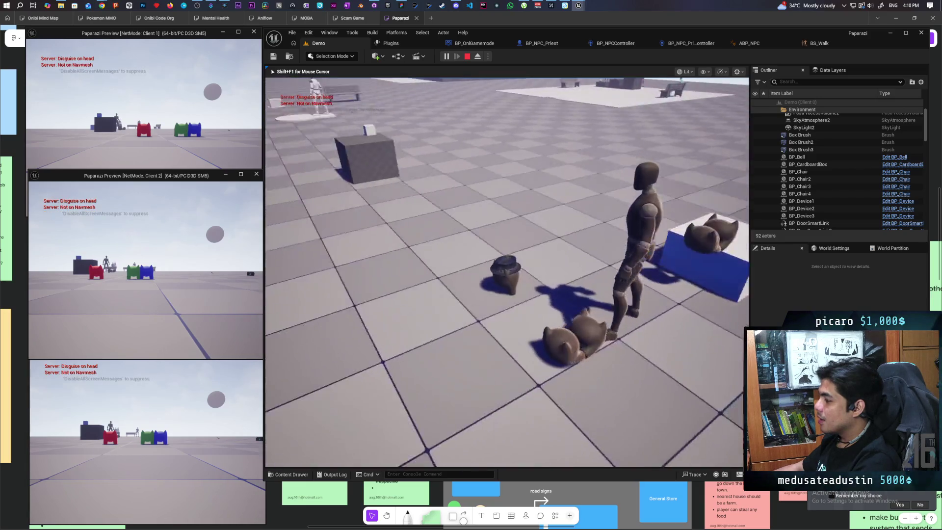
key(Escape)
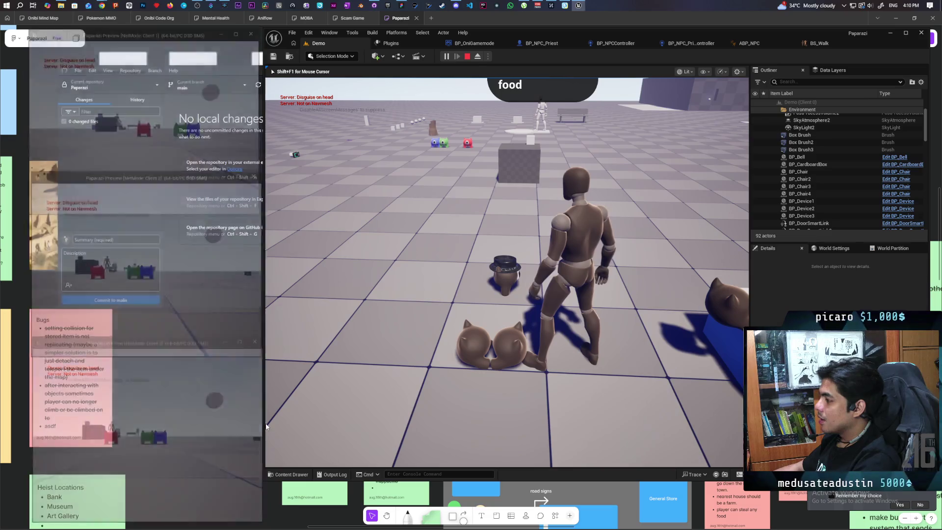
- Compare the priest controller's CustomEvent with BP_NPCController's LostPlayer handling in its Perception graph
click(690, 44)
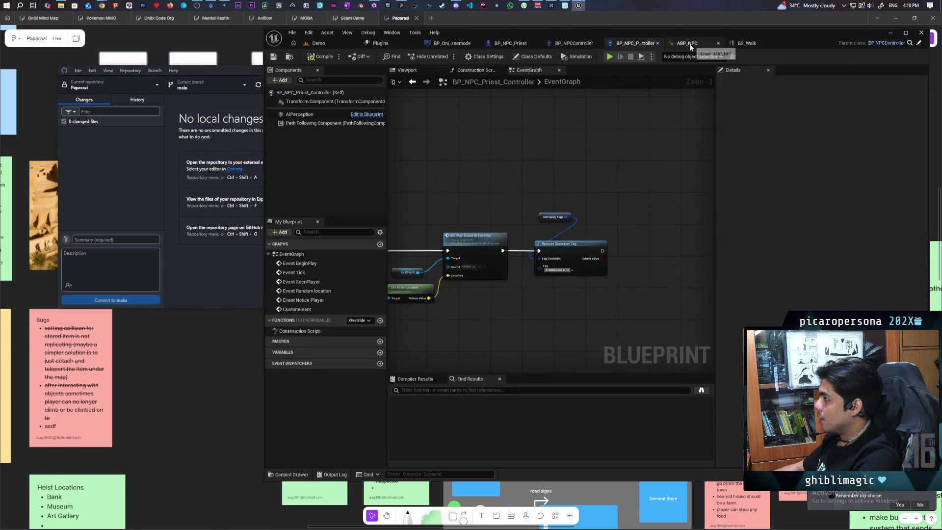
scroll(594, 147, down, 3)
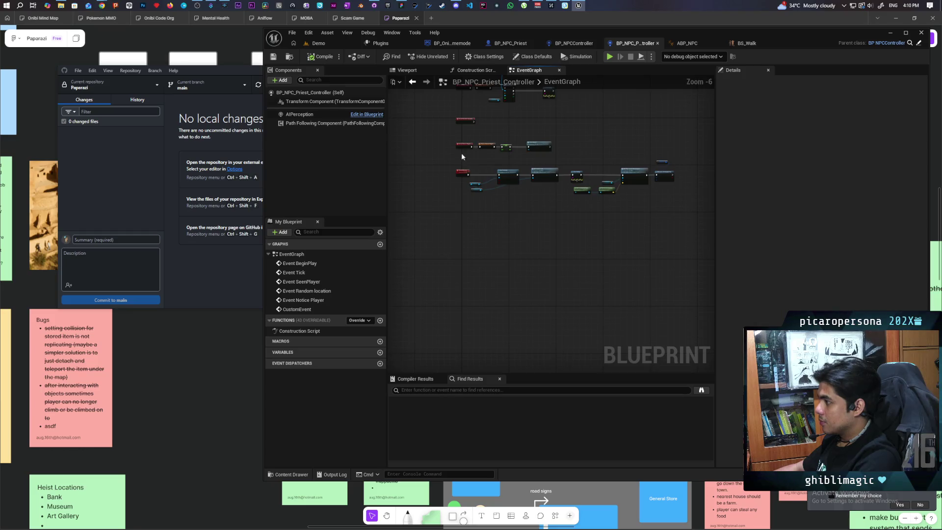
scroll(464, 167, up, 4)
click(492, 197)
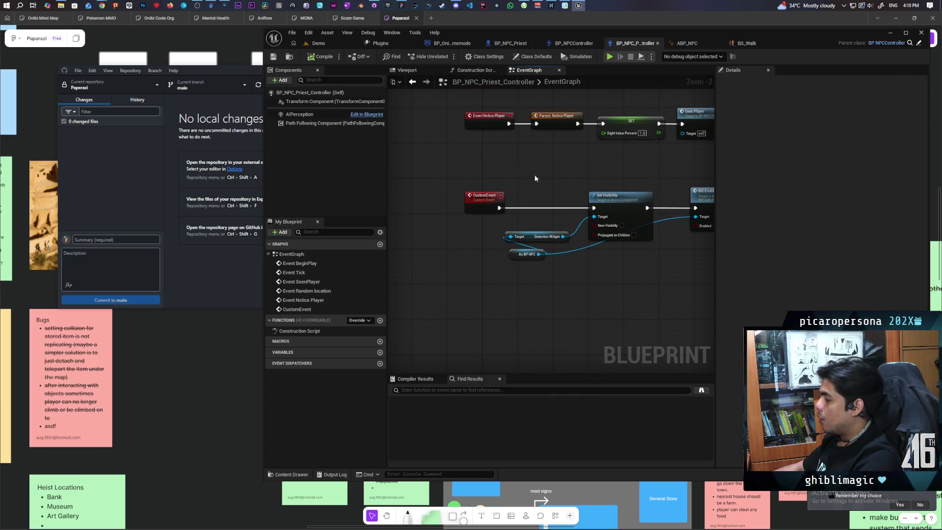
click(691, 44)
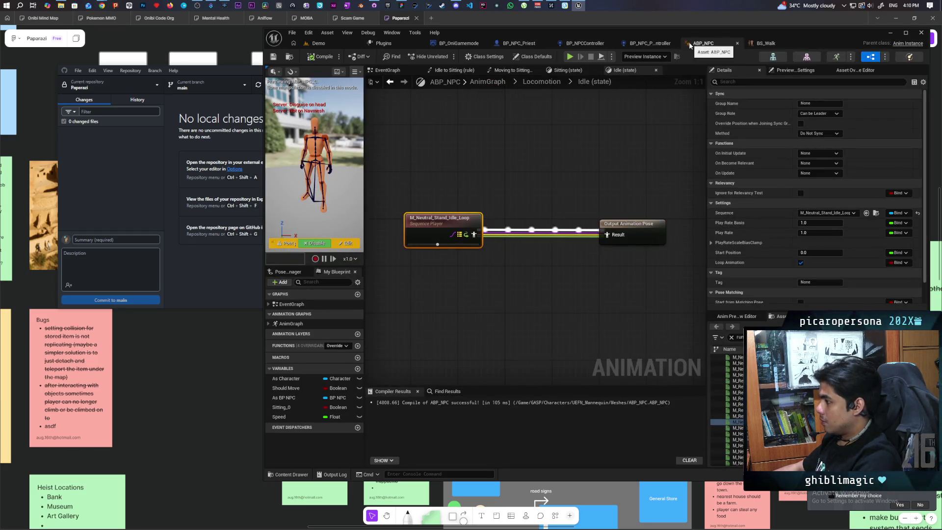
click(648, 43)
click(582, 46)
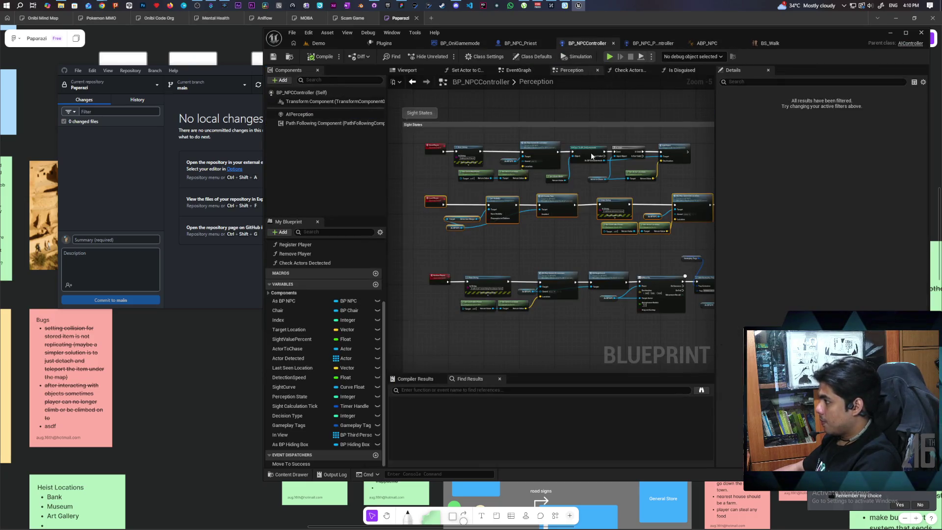
scroll(426, 294, up, 3)
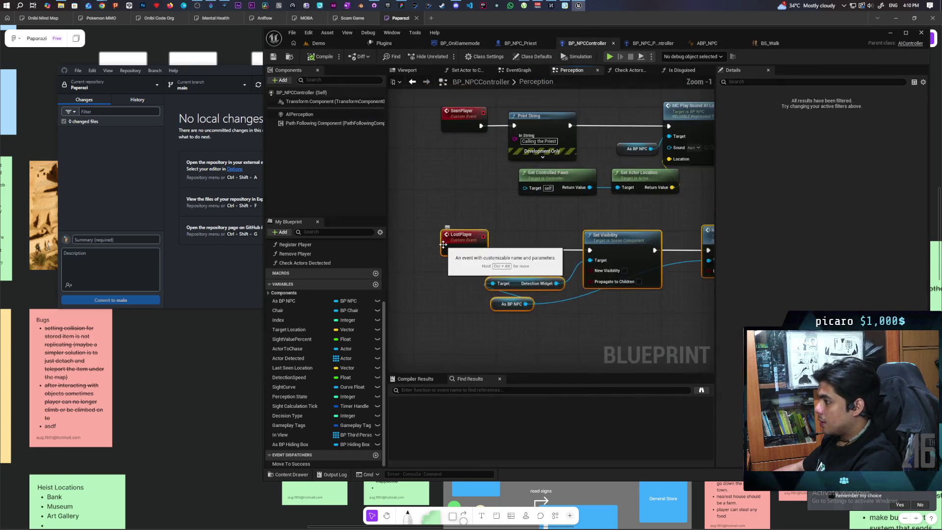
click(638, 44)
right_click(441, 240)
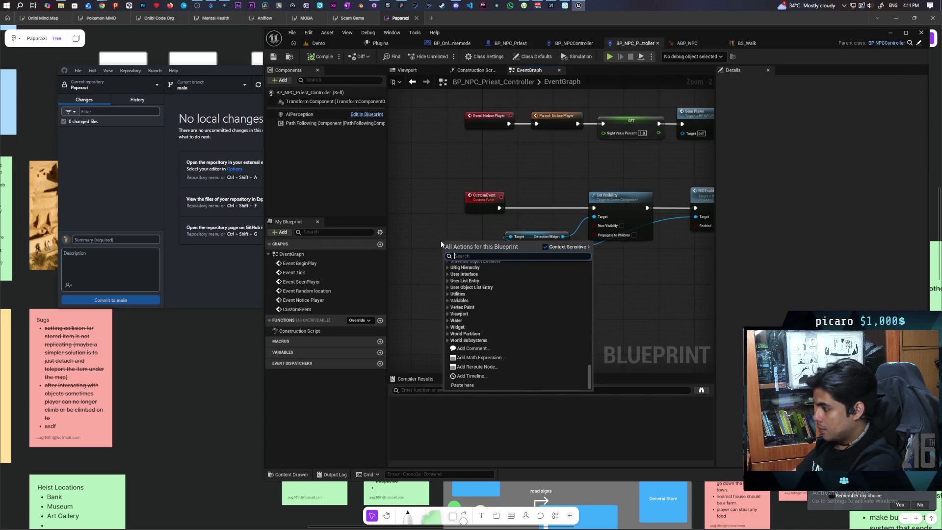
- Add an Event LostPlayer node, rewire the Set Visibility chain to it, and delete CustomEvent
text(lost player)
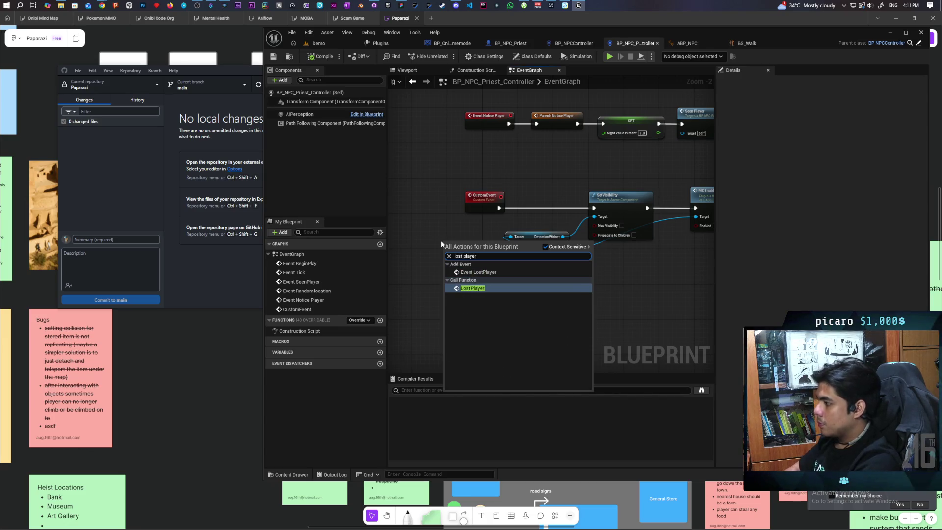
click(478, 272)
mouse_move(498, 208)
mouse_down()
mouse_move(490, 252)
mouse_move(483, 252)
mouse_up()
mouse_move(463, 190)
mouse_down()
mouse_move(564, 221)
mouse_move(463, 234)
mouse_move(480, 208)
mouse_up()
key(Delete)
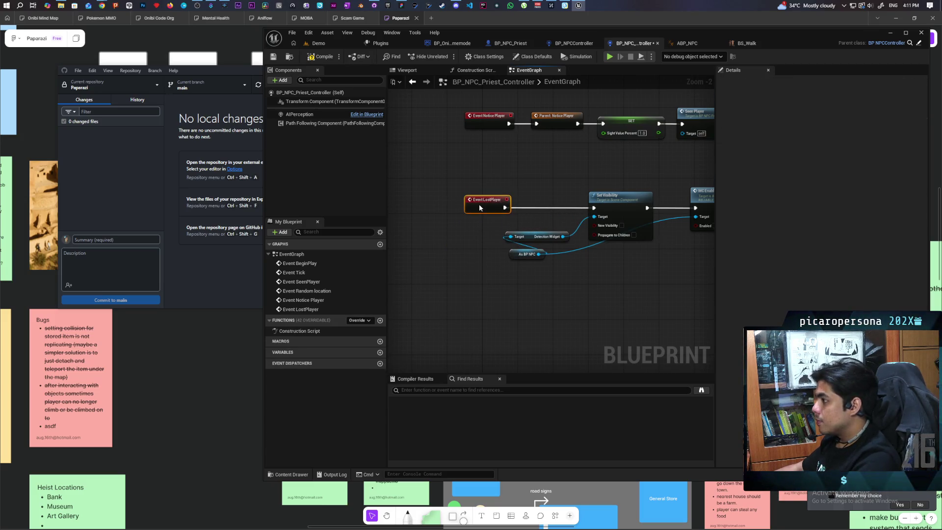
click(482, 247)
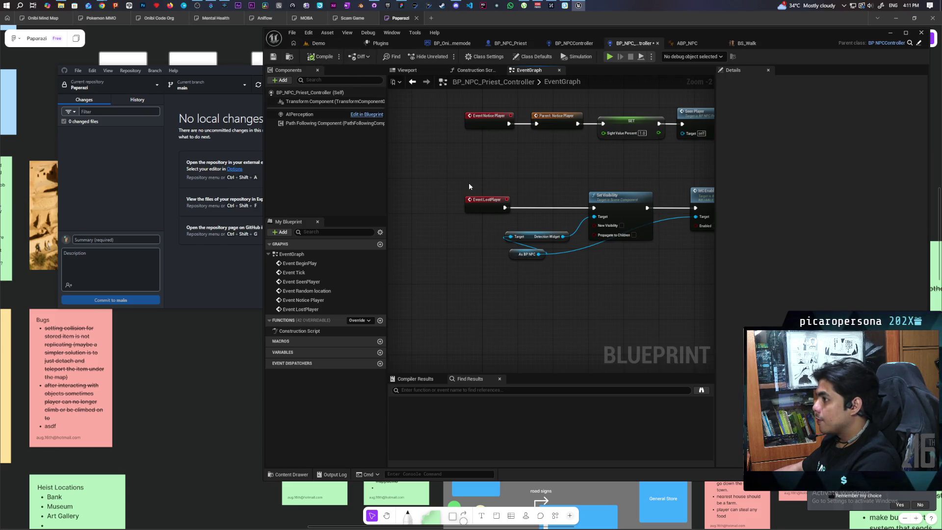